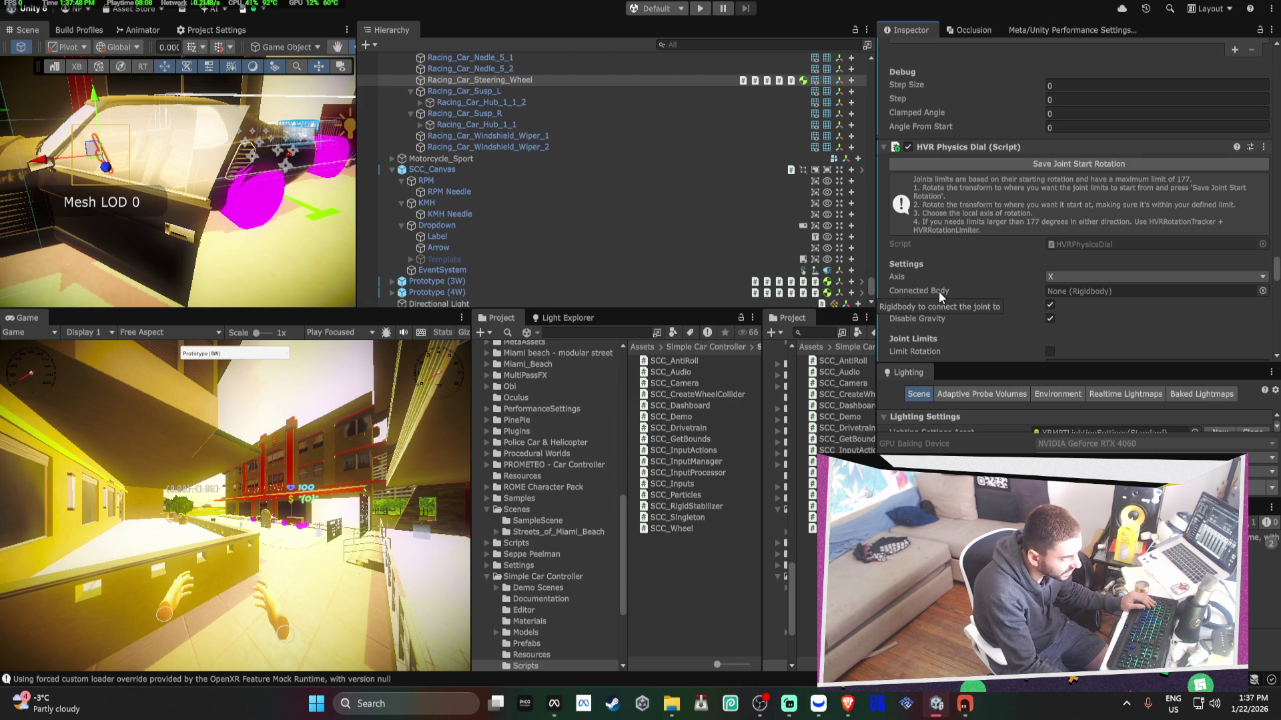
- Select the Racing_Car body mesh and review its URP Lit material settings
mouse_move(174, 160)
left_mouse_down()
mouse_move(95, 132)
mouse_move(203, 241)
left_mouse_up()
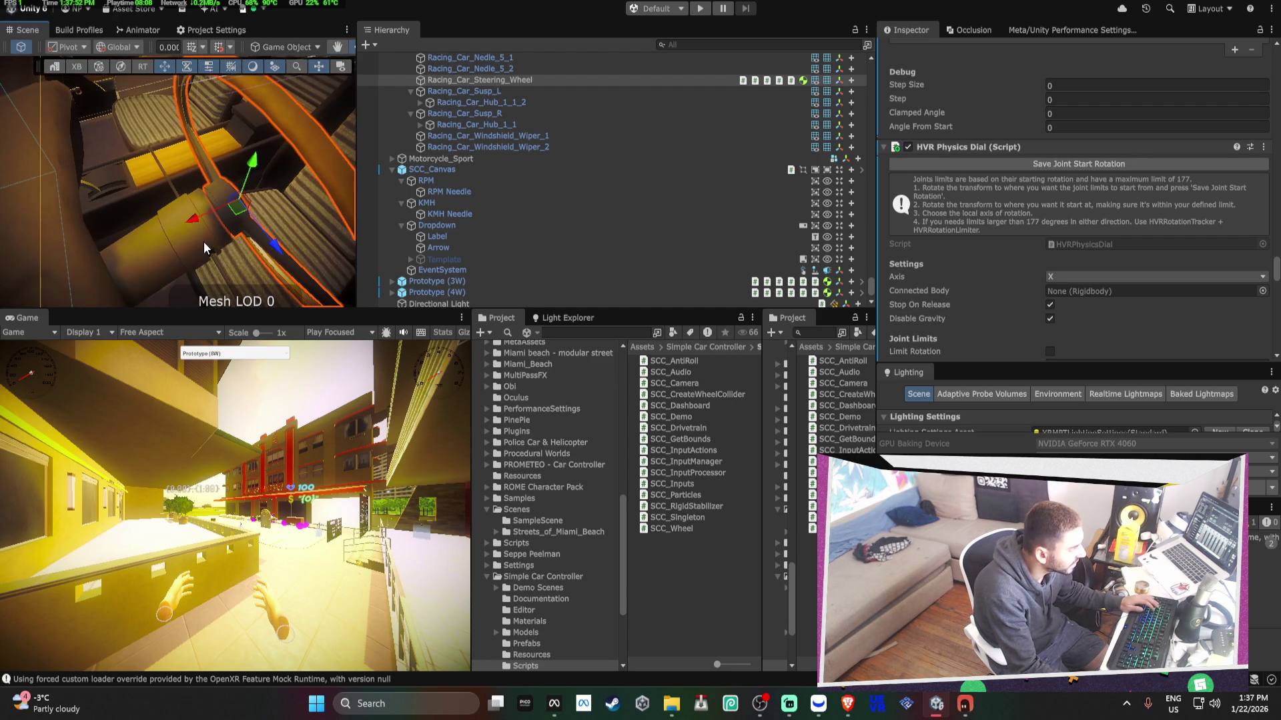
left_click(204, 240)
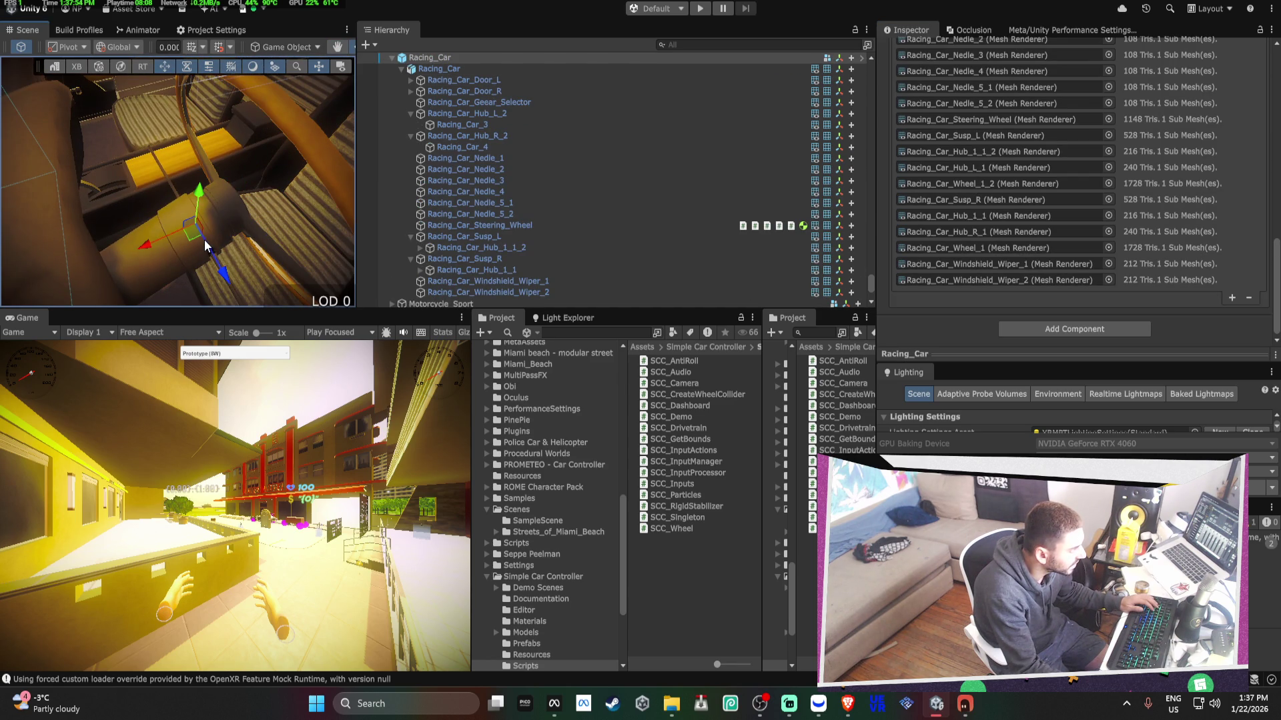
left_click(185, 260)
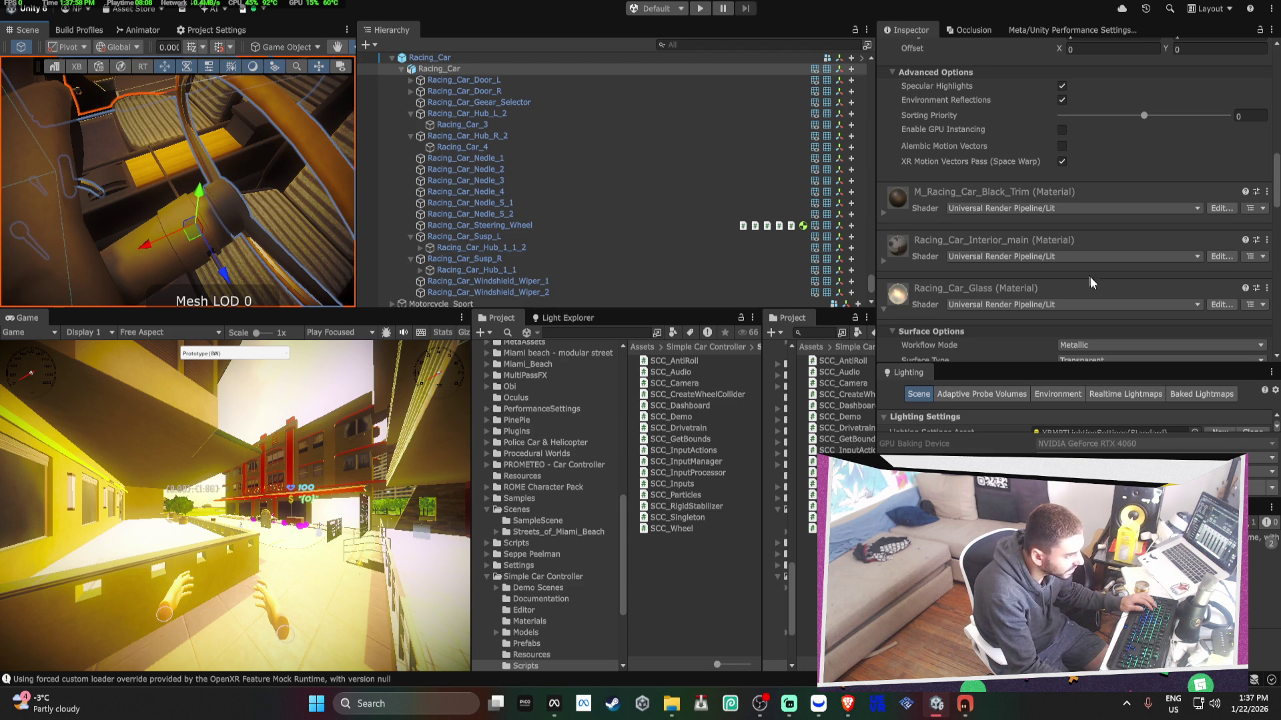
scroll(1109, 287, "down", 10)
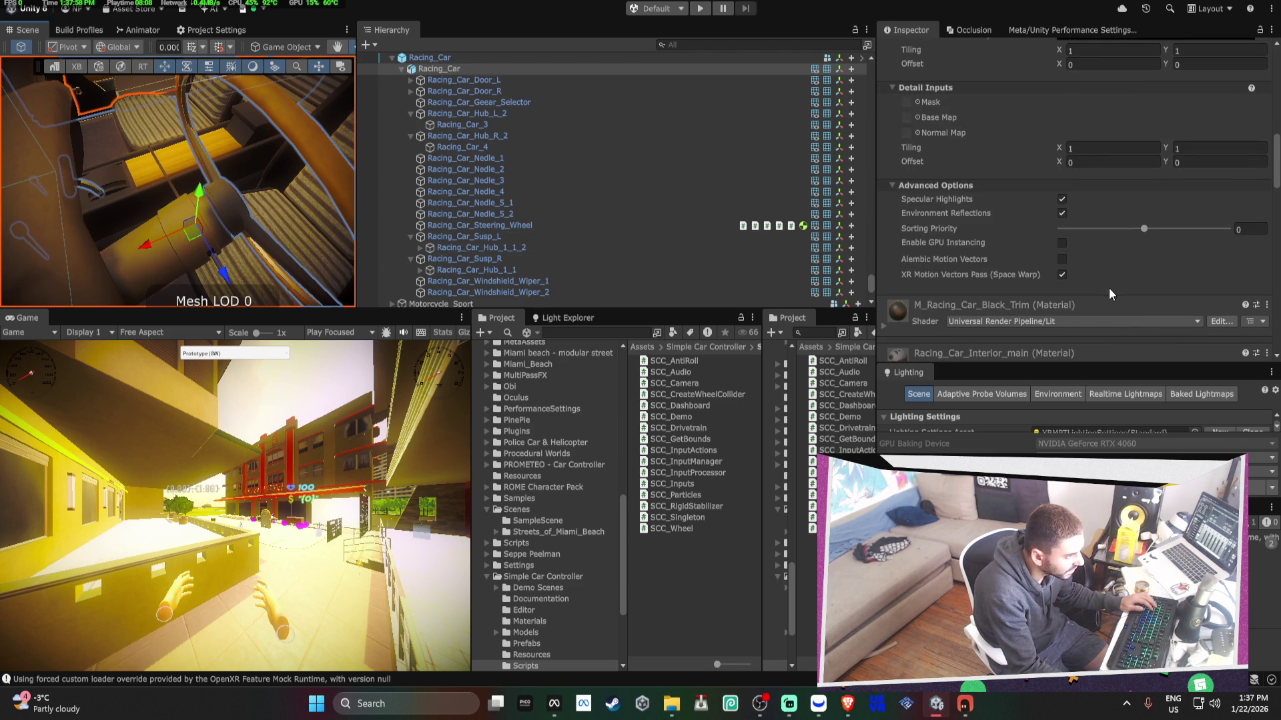
- Select Racing_Car_Steering_Wheel and change the Hold Type in its HVR Grabbable
left_click(435, 60)
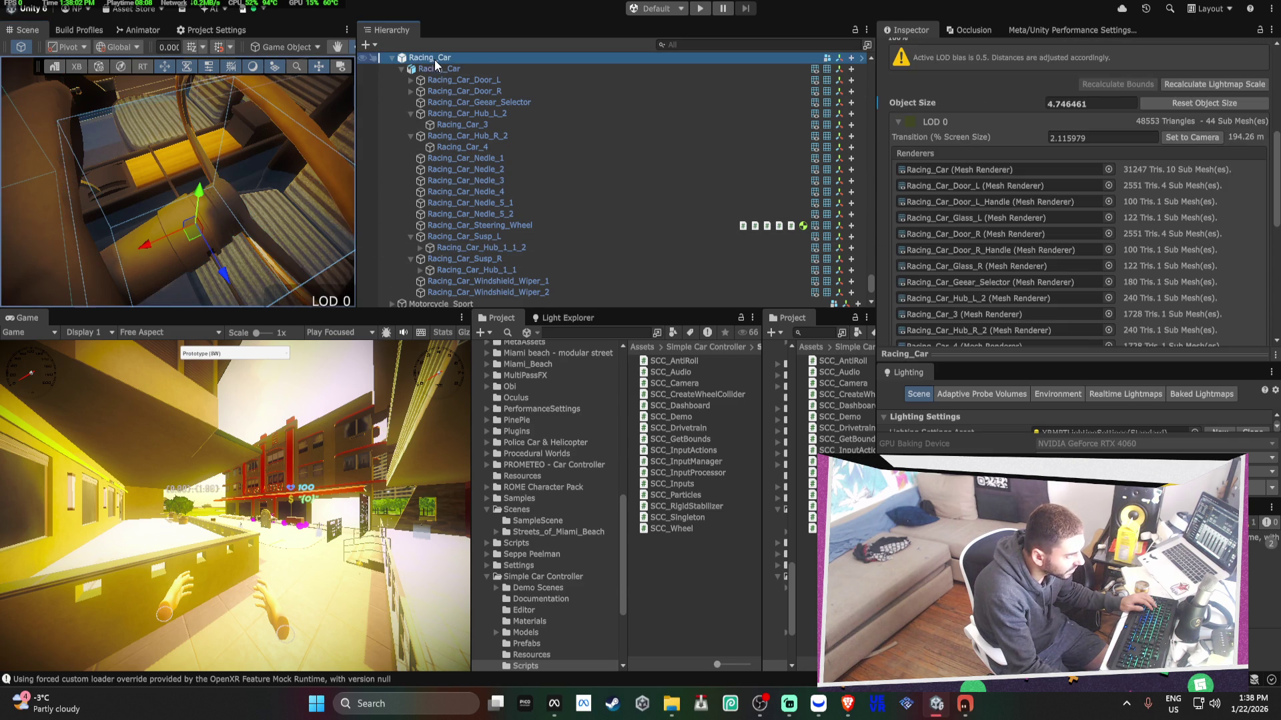
left_click(606, 227)
scroll(1091, 205, "down", 5)
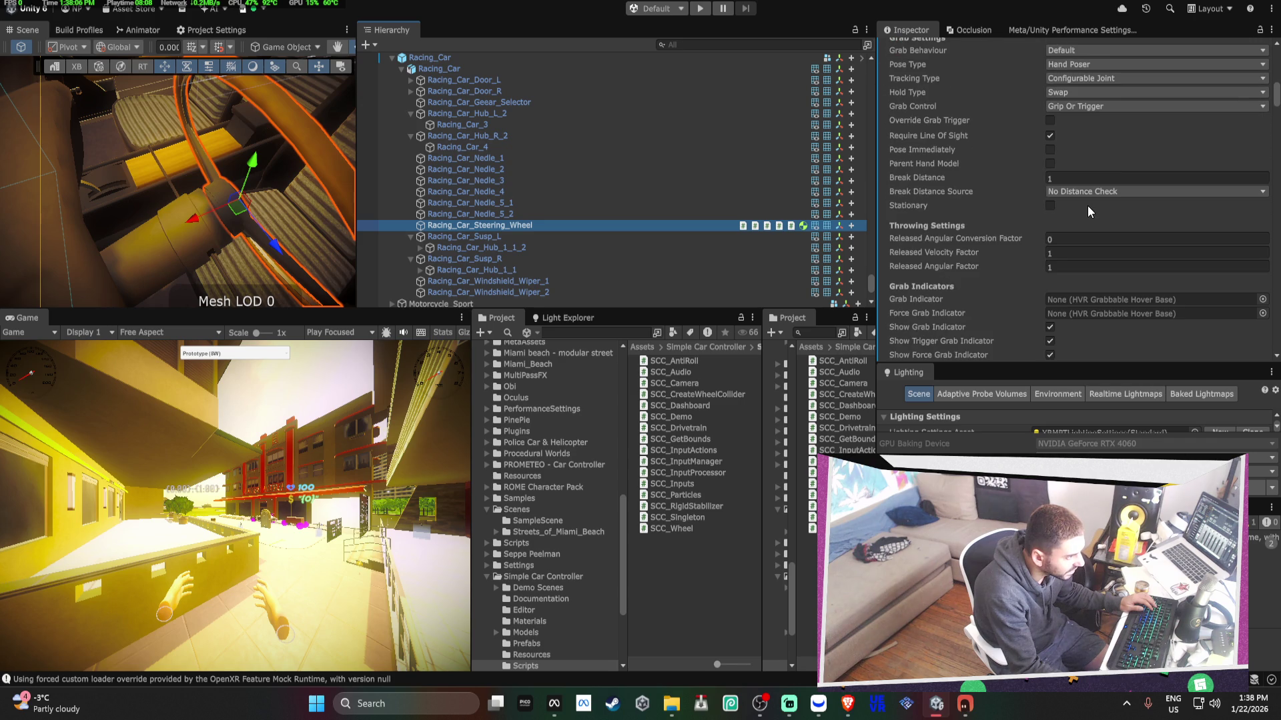
scroll(1088, 205, "down", 5)
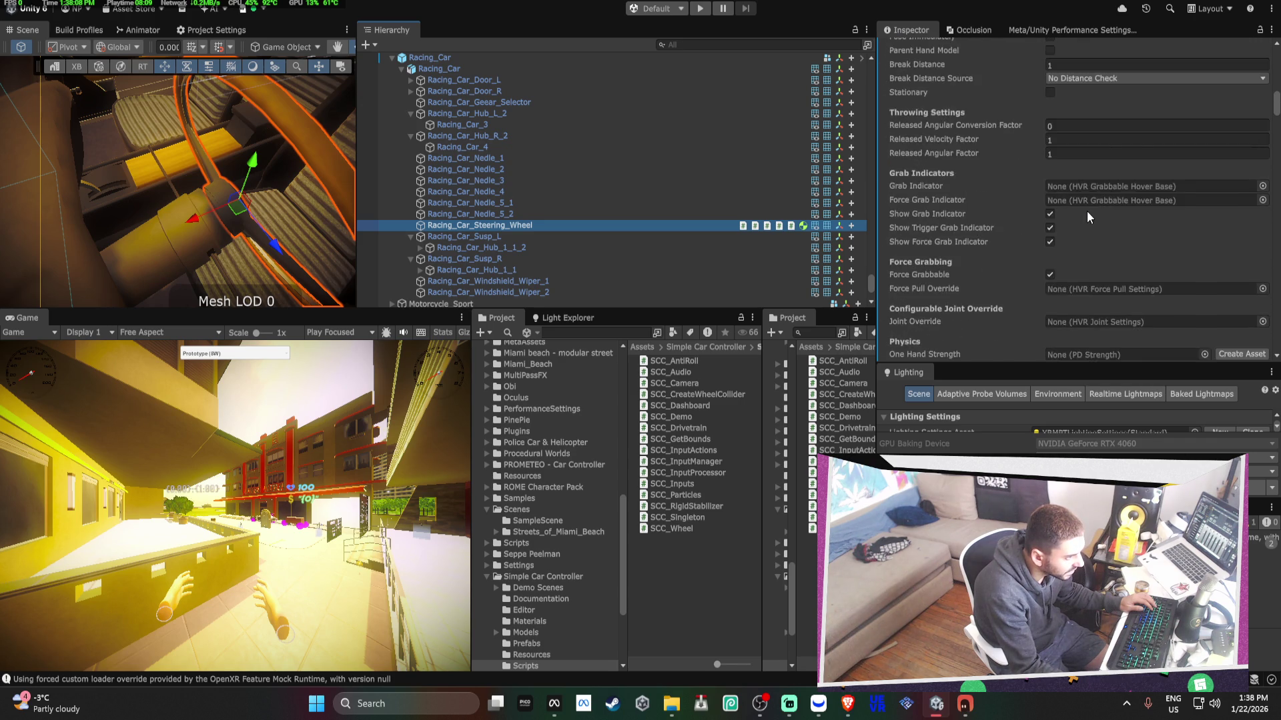
scroll(1088, 212, "up", 6)
left_click(1088, 130)
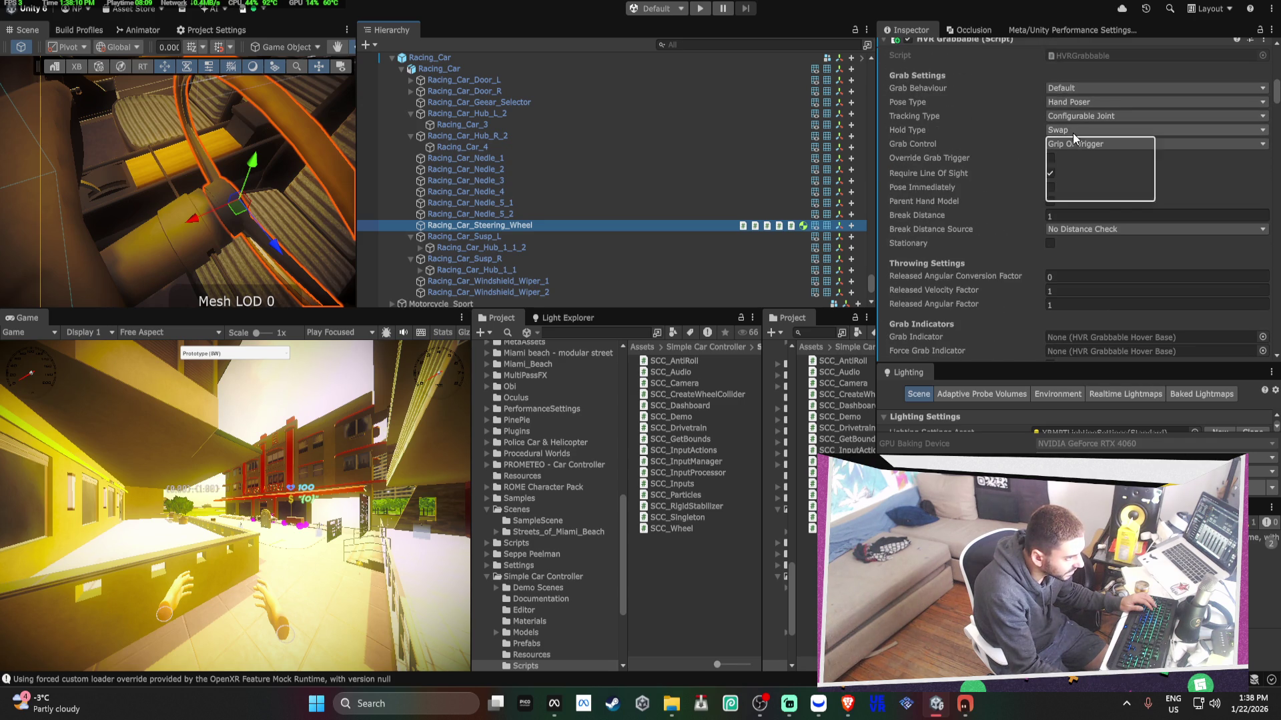
left_click(1093, 175)
- Review the wheel's Rotation Tracker, Physics Dial, Rotation Limiter (-450 to 450) and Steering Wheel System
scroll(992, 189, "down", 7)
scroll(991, 189, "down", 15)
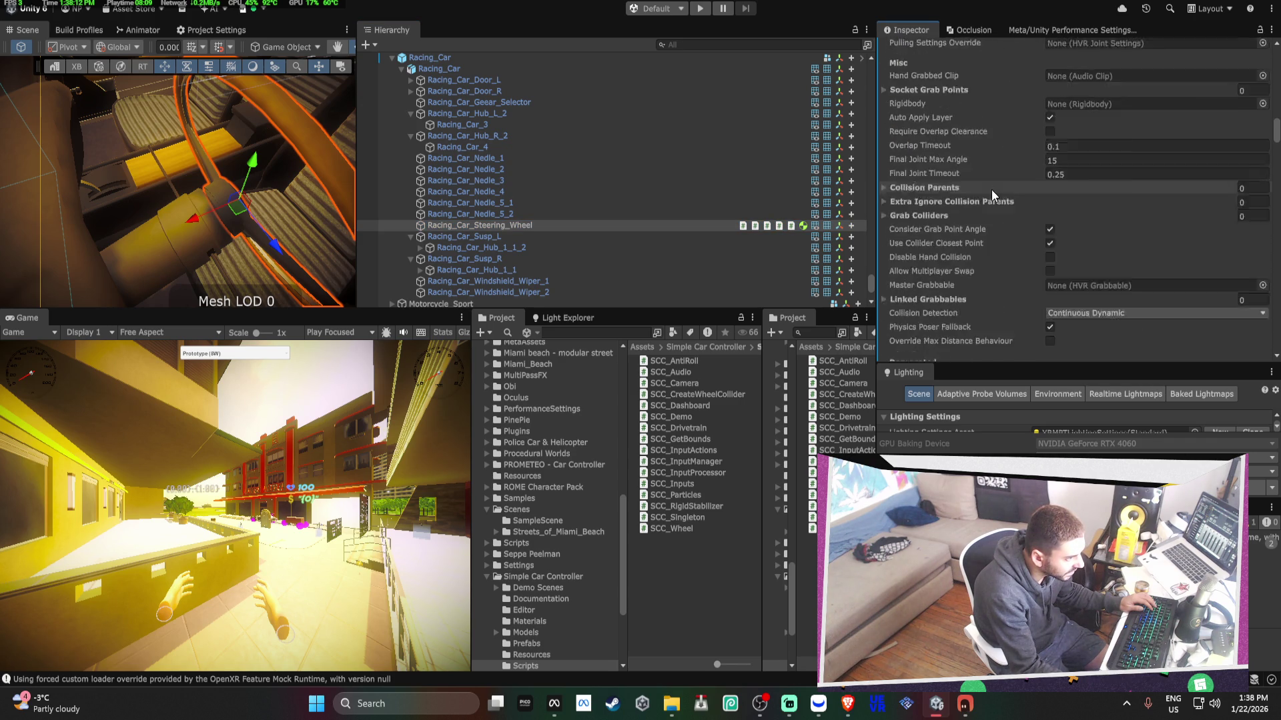
scroll(1005, 180, "down", 12)
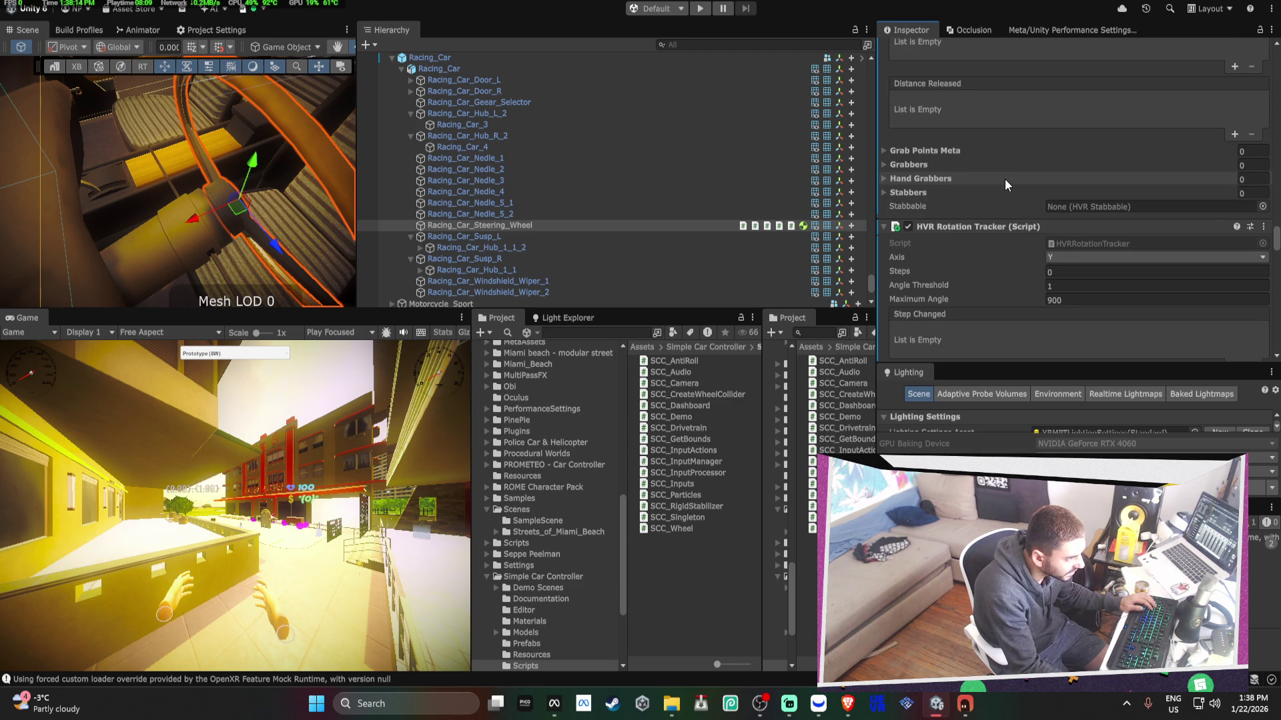
scroll(1004, 180, "down", 3)
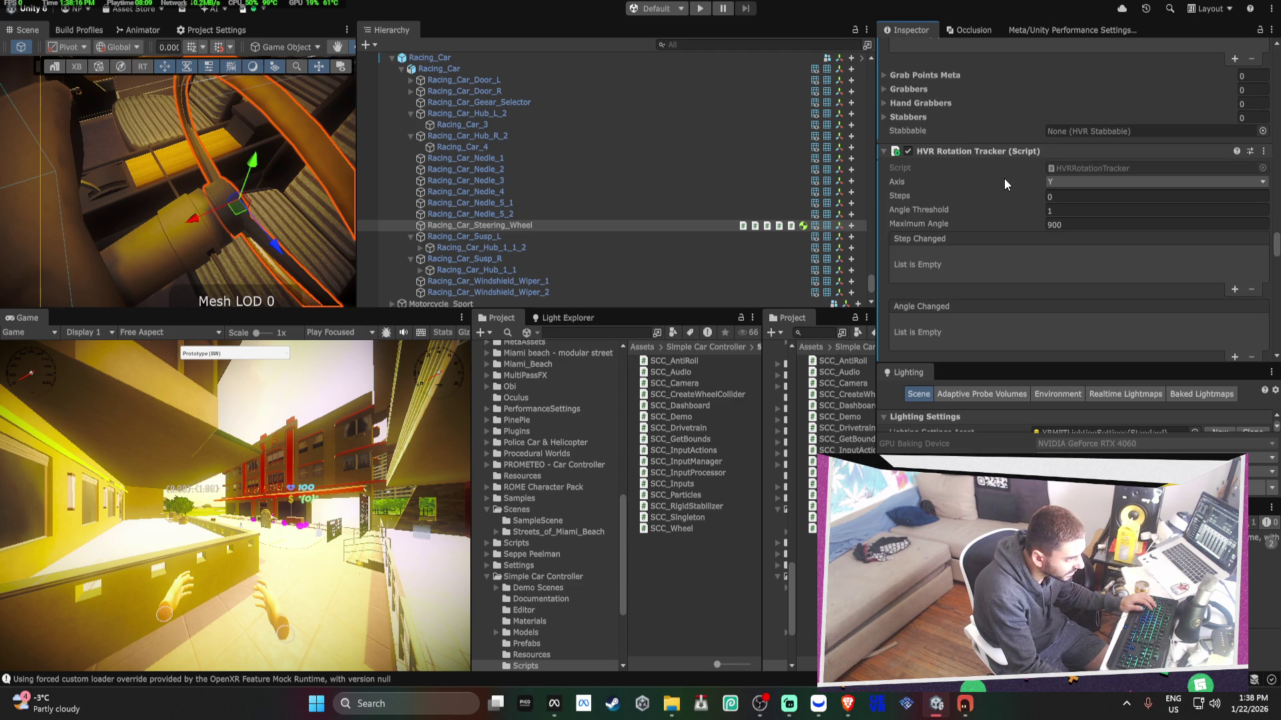
scroll(1003, 155, "down", 9)
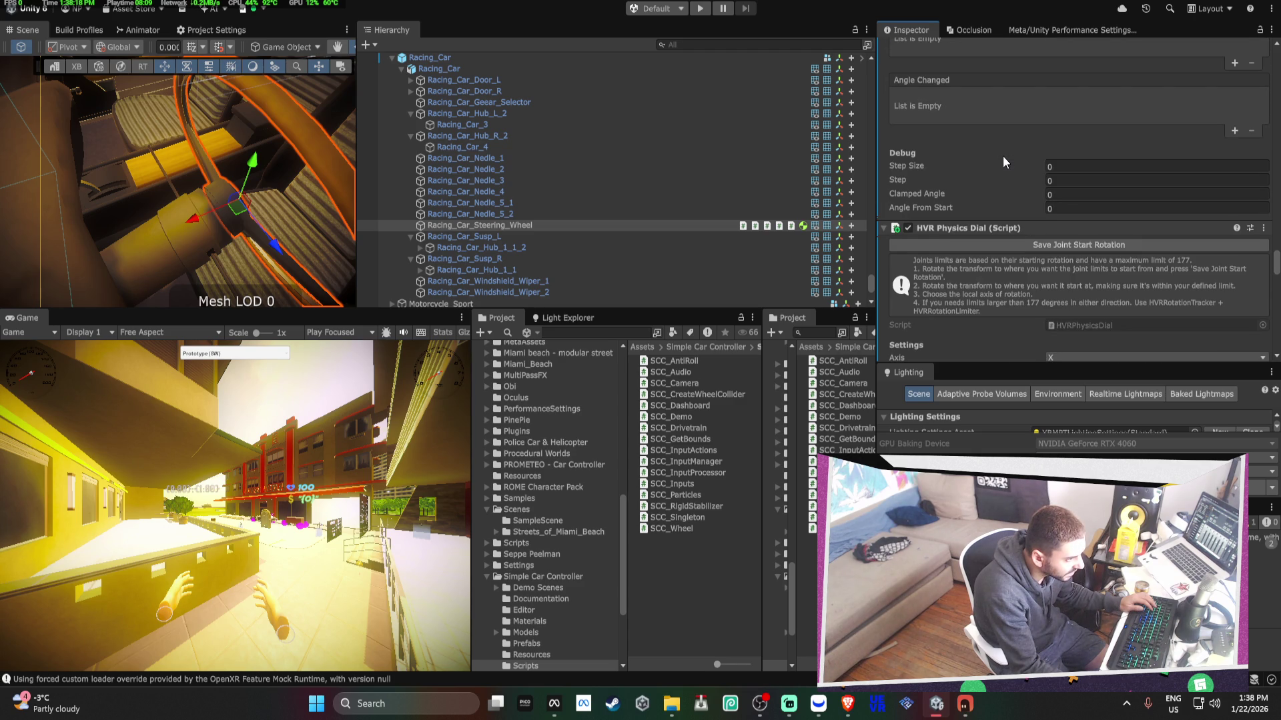
scroll(1002, 161, "down", 3)
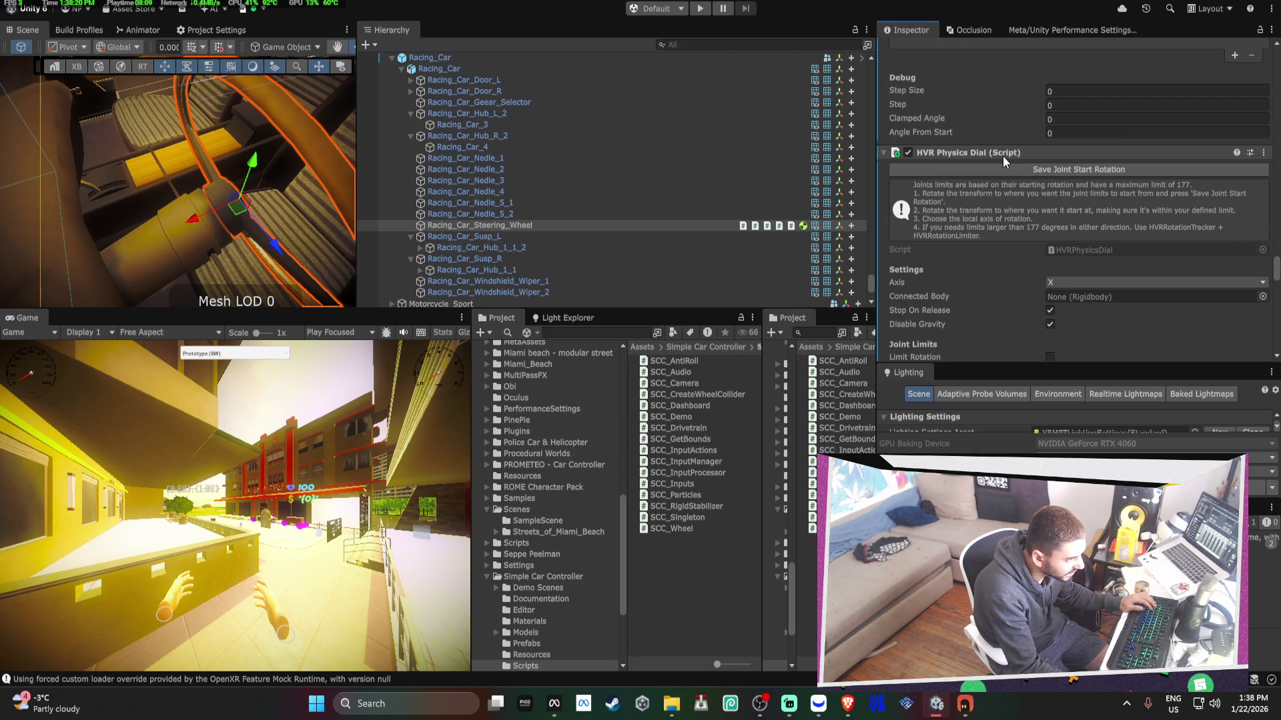
scroll(1003, 155, "down", 15)
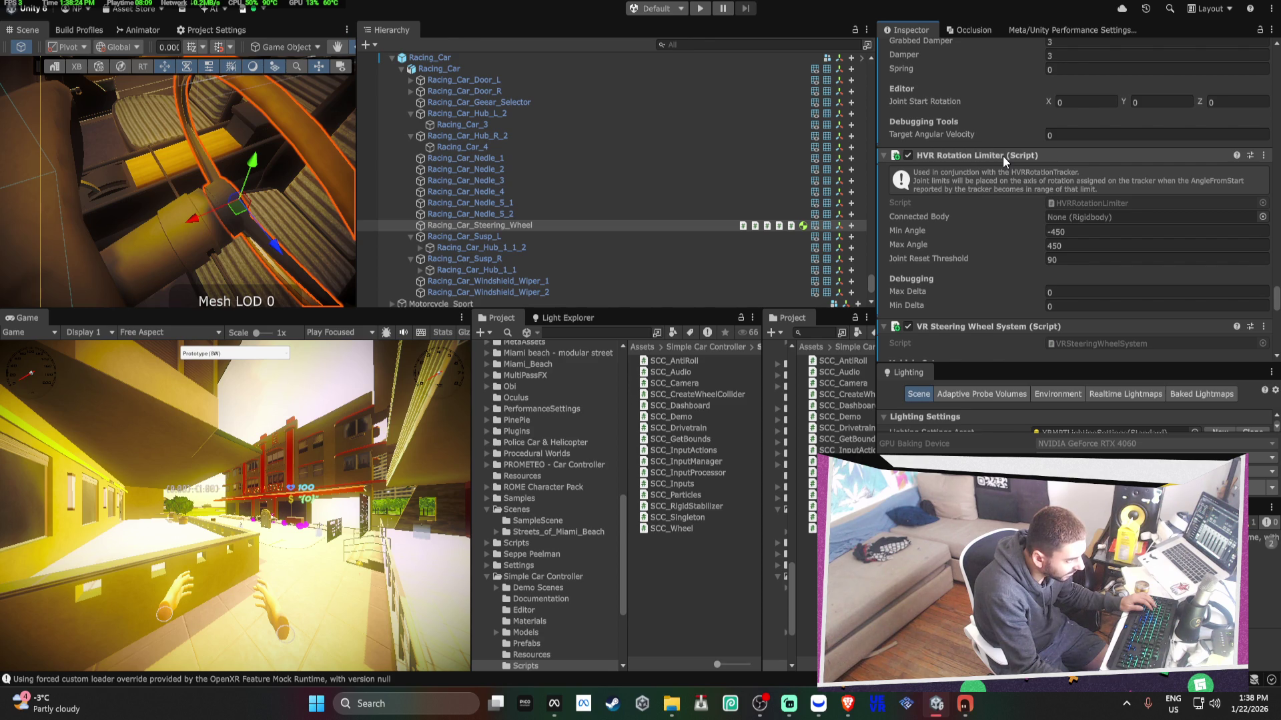
scroll(1003, 155, "down", 3)
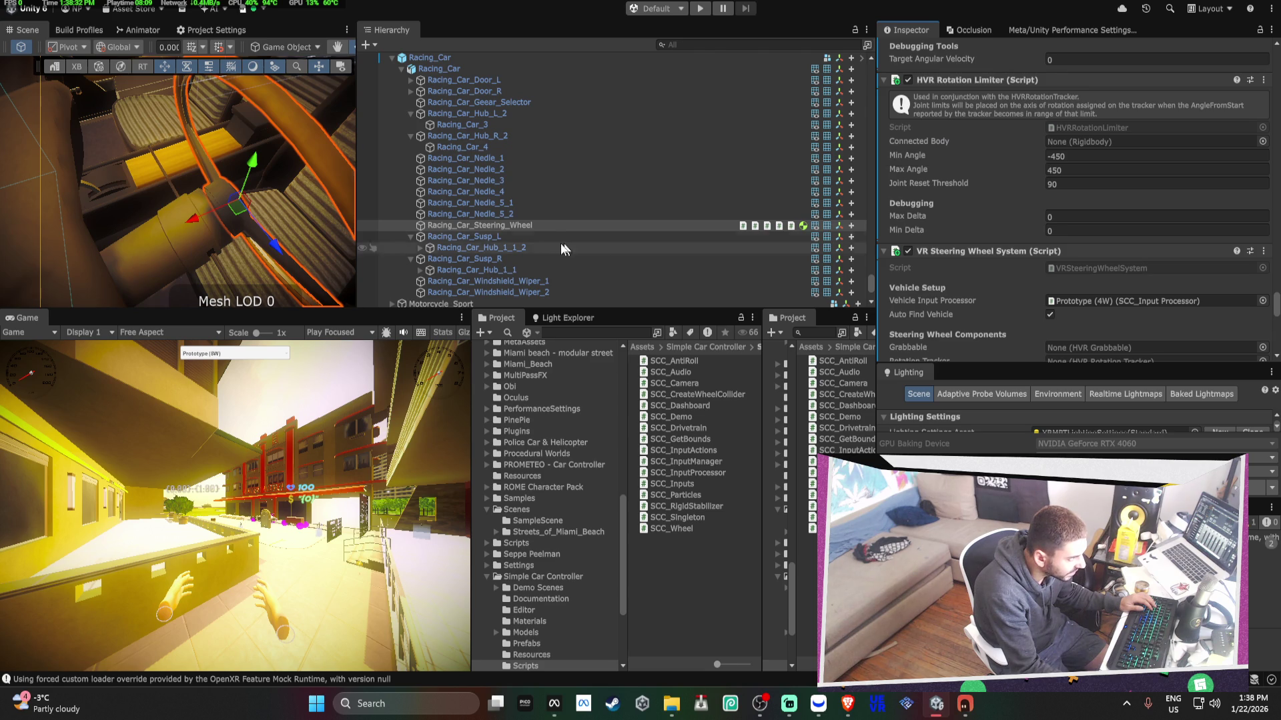
- Assign the steering wheel itself to the Grabbable, Rotation Tracker and Physics Dial references
left_click_drag(541, 215, 1133, 141)
left_click(556, 225)
scroll(1003, 145, "down", 4)
scroll(1002, 145, "down", 1)
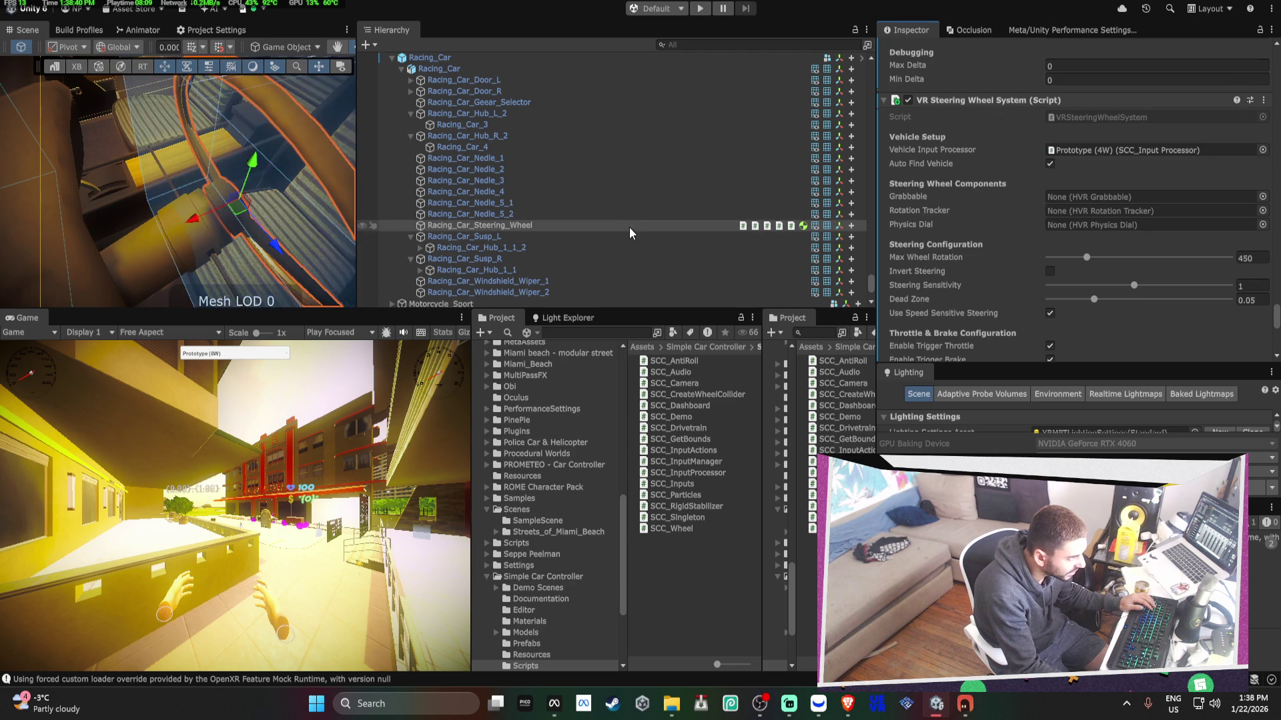
left_click_drag(630, 228, 1081, 197)
left_click_drag(636, 227, 1093, 212)
left_click_drag(696, 230, 1067, 231)
- Set the HVR Physics Dial's Connected Body to the steering wheel's own Rigidbody
scroll(1054, 237, "down", 2)
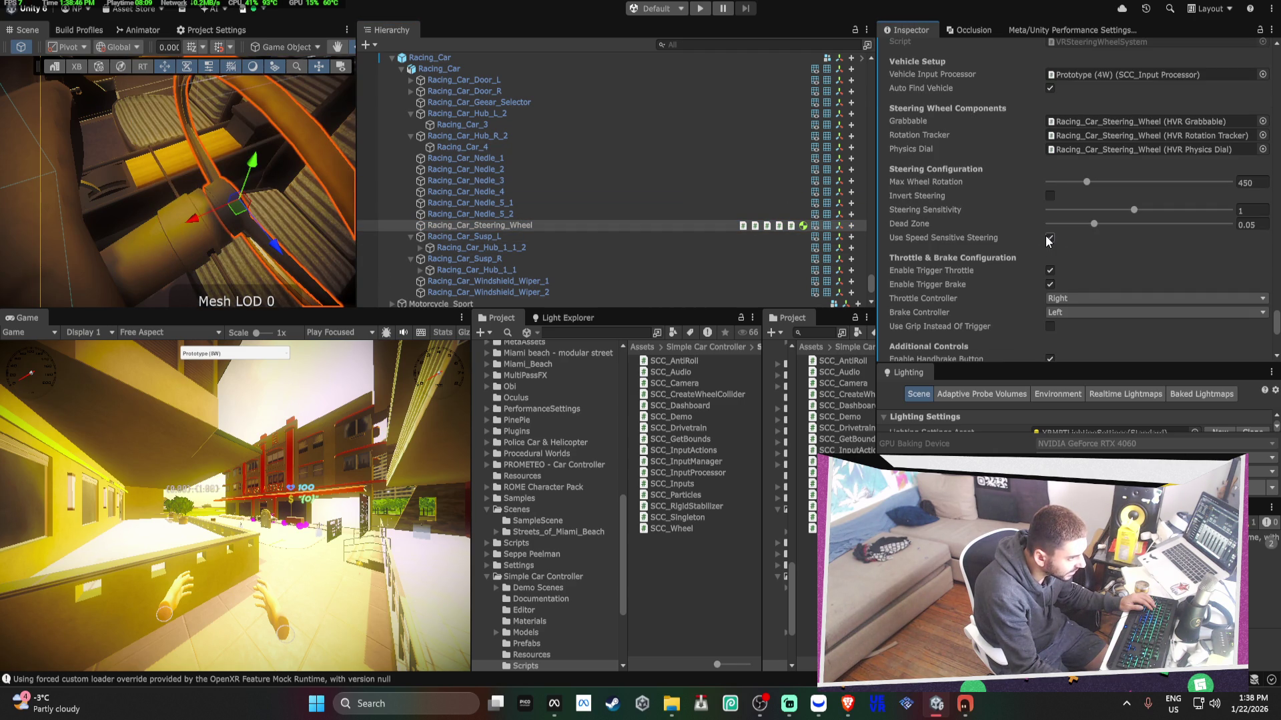
scroll(1046, 238, "down", 3)
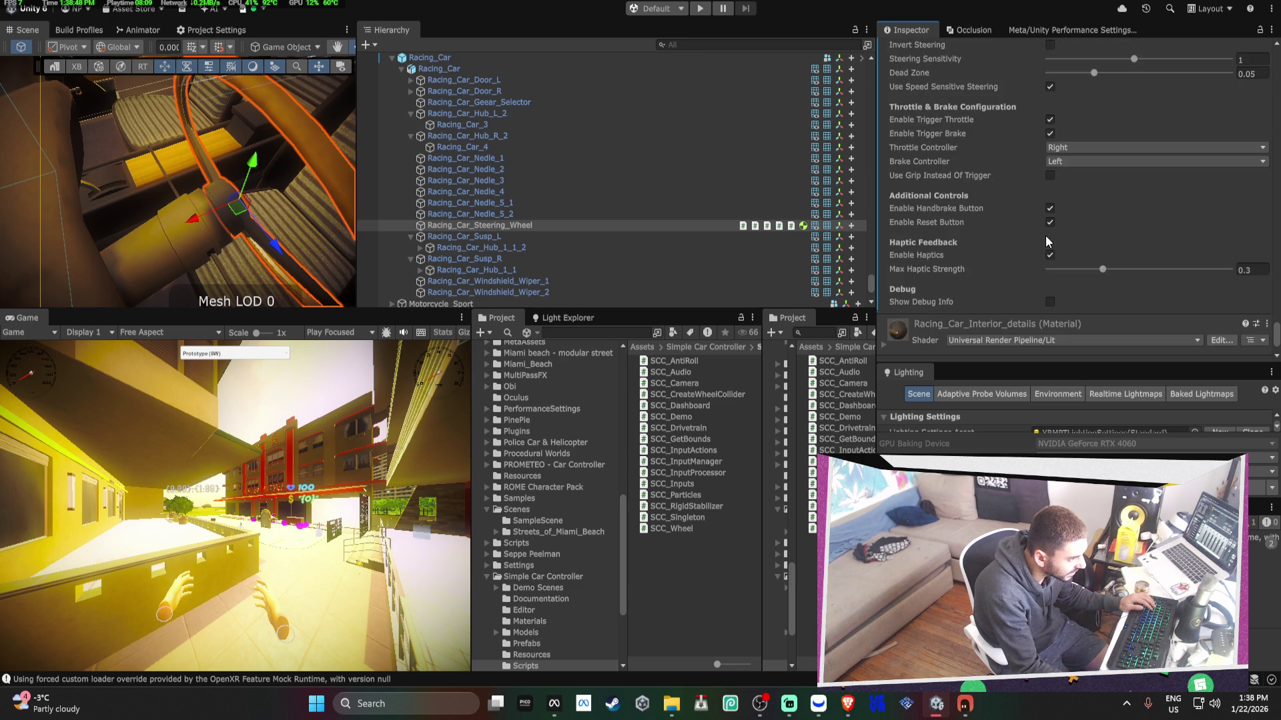
scroll(1046, 236, "up", 10)
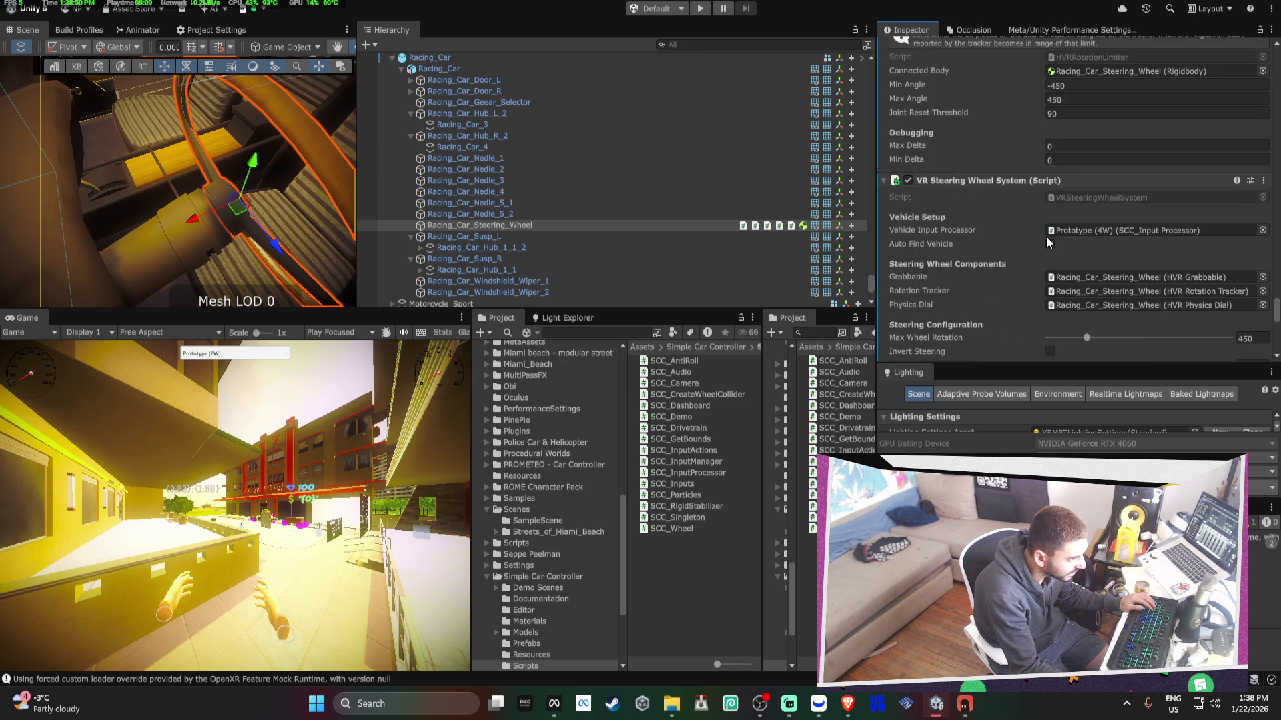
scroll(1046, 237, "up", 6)
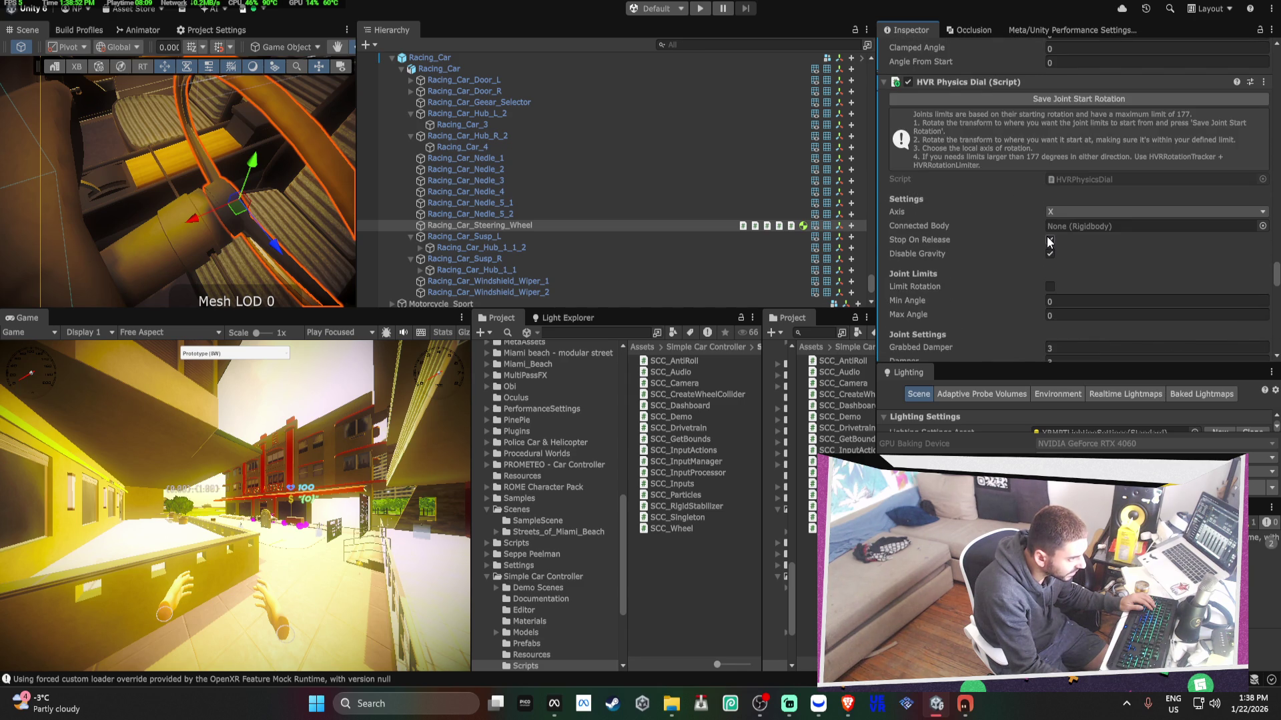
left_click_drag(479, 225, 1108, 226)
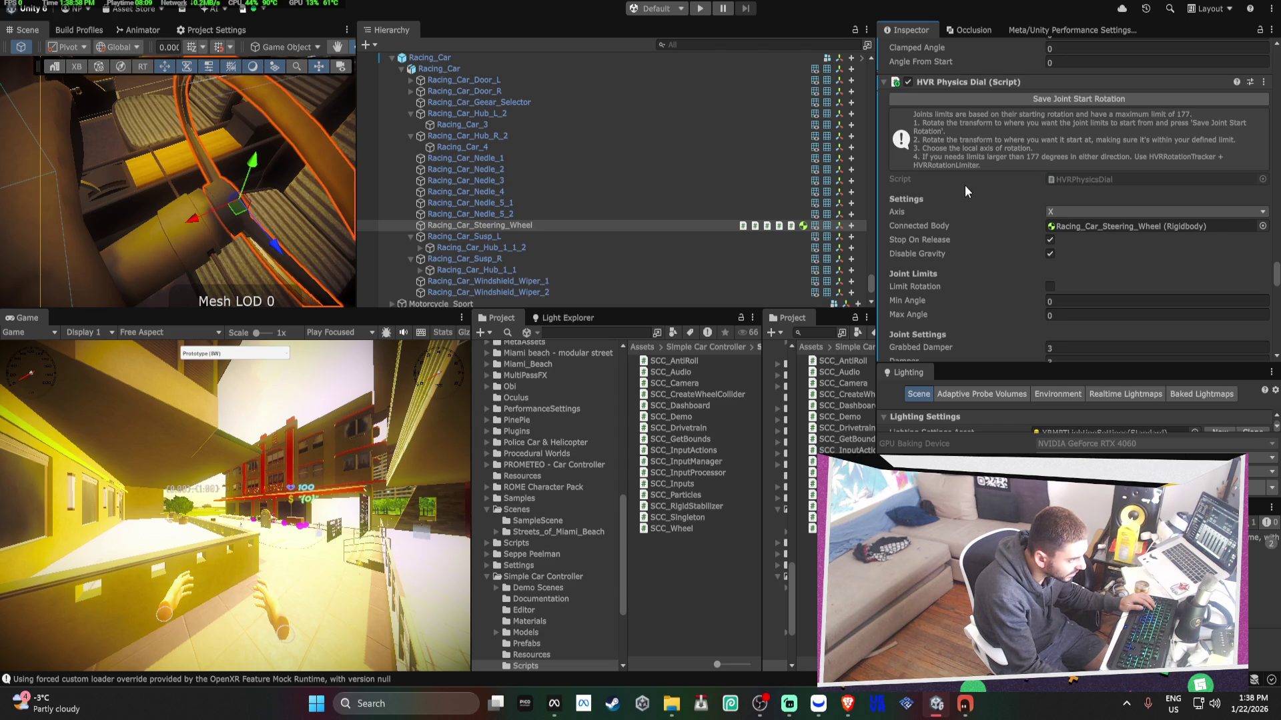
scroll(964, 187, "up", 7)
scroll(966, 186, "up", 4)
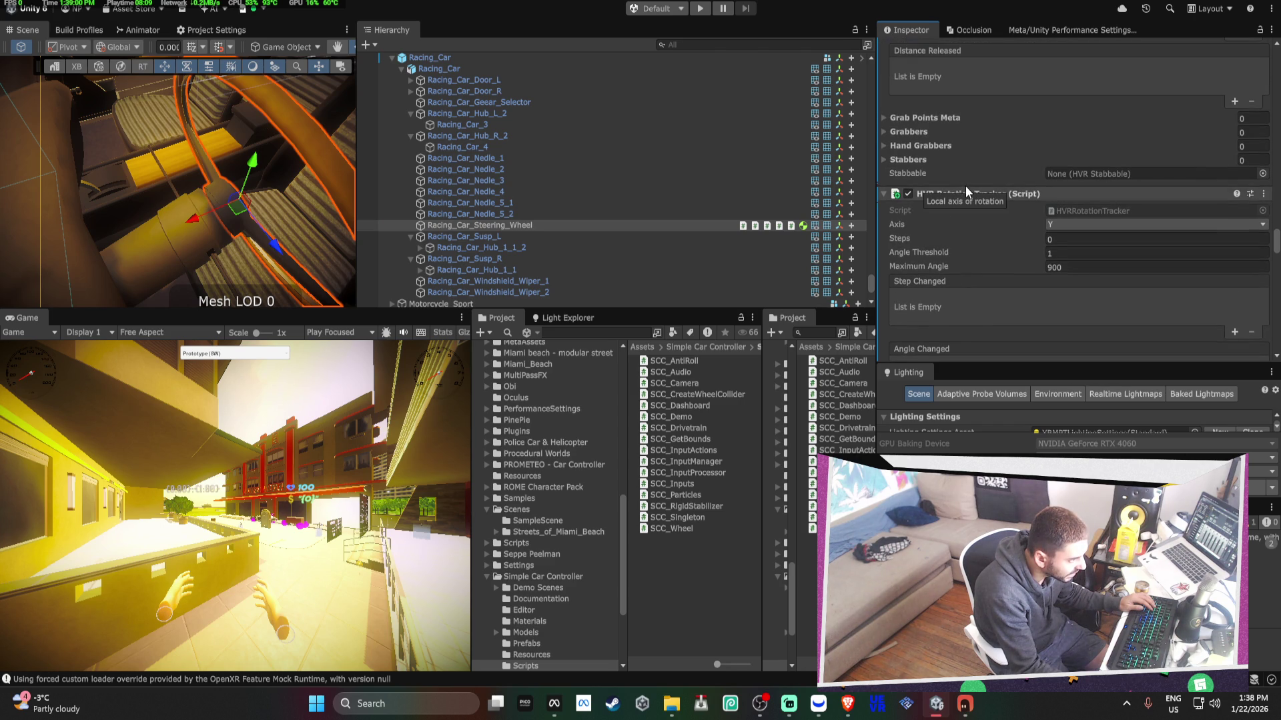
scroll(1003, 125, "up", 10)
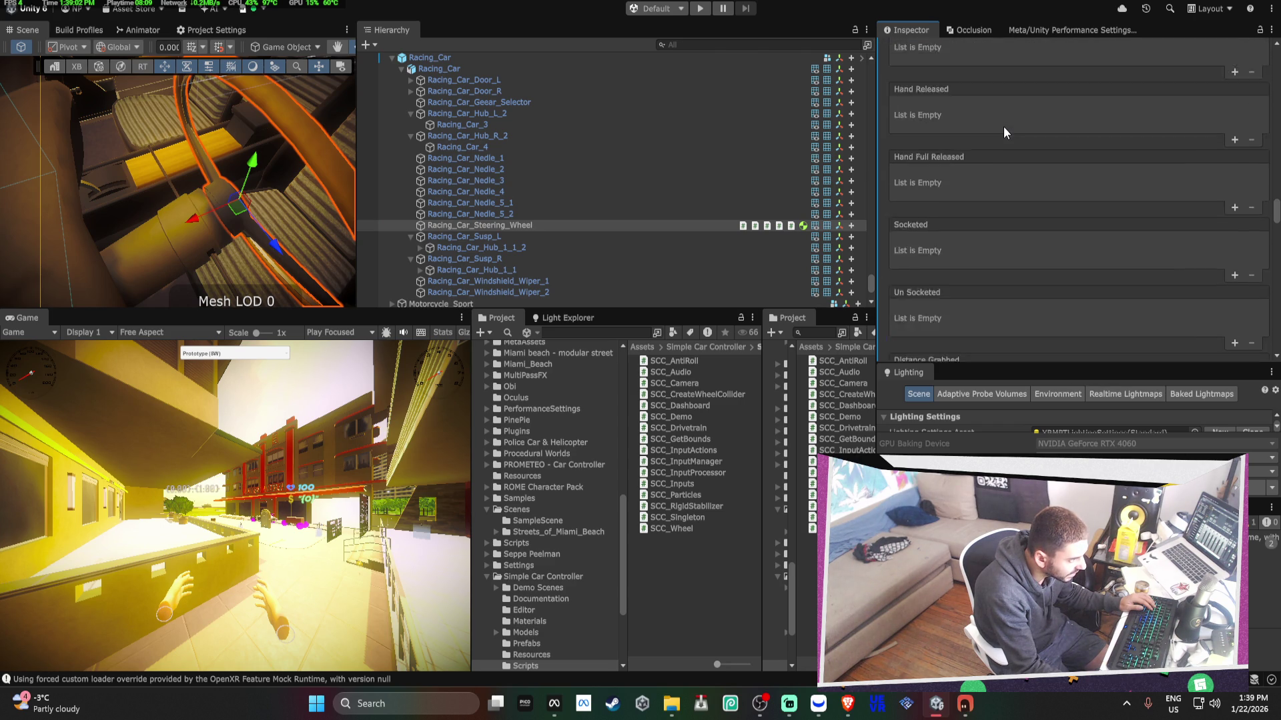
scroll(1006, 133, "up", 15)
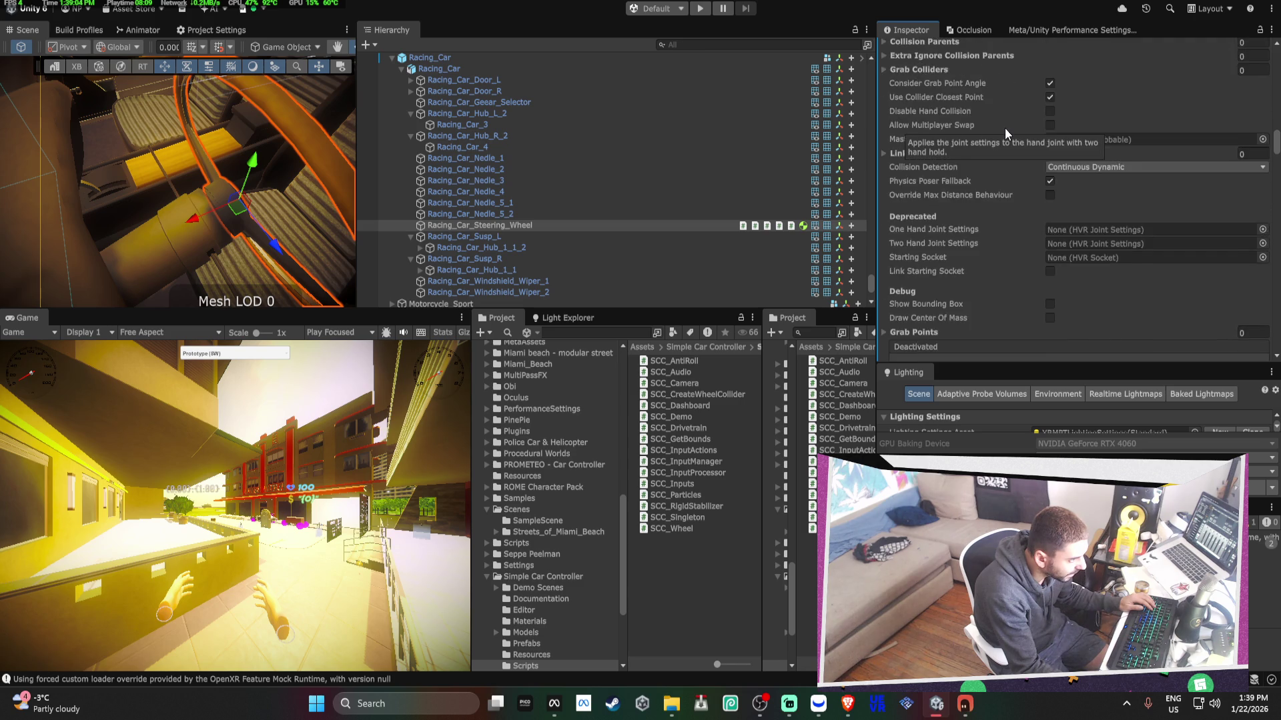
scroll(1005, 131, "up", 12)
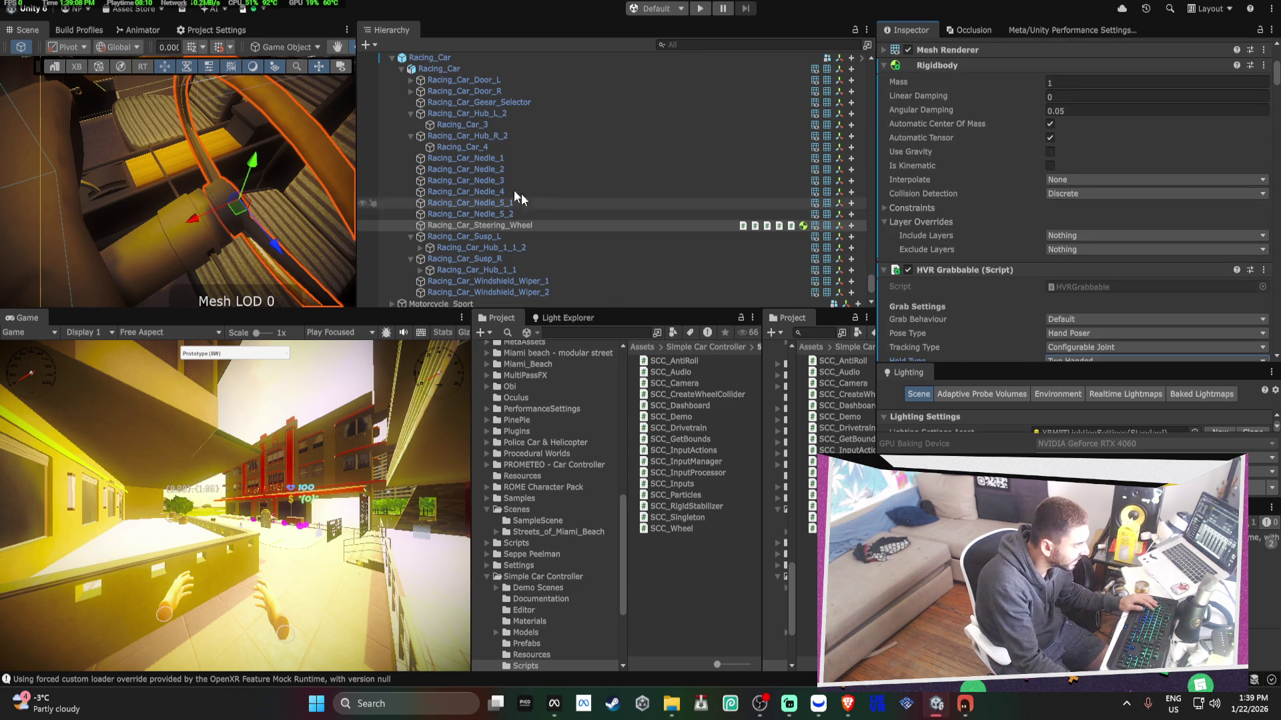
- Expand Prototype (4W) and select the four wheel models, Wheel_RL through Wheel_RR
left_click_drag(30, 240, 73, 118)
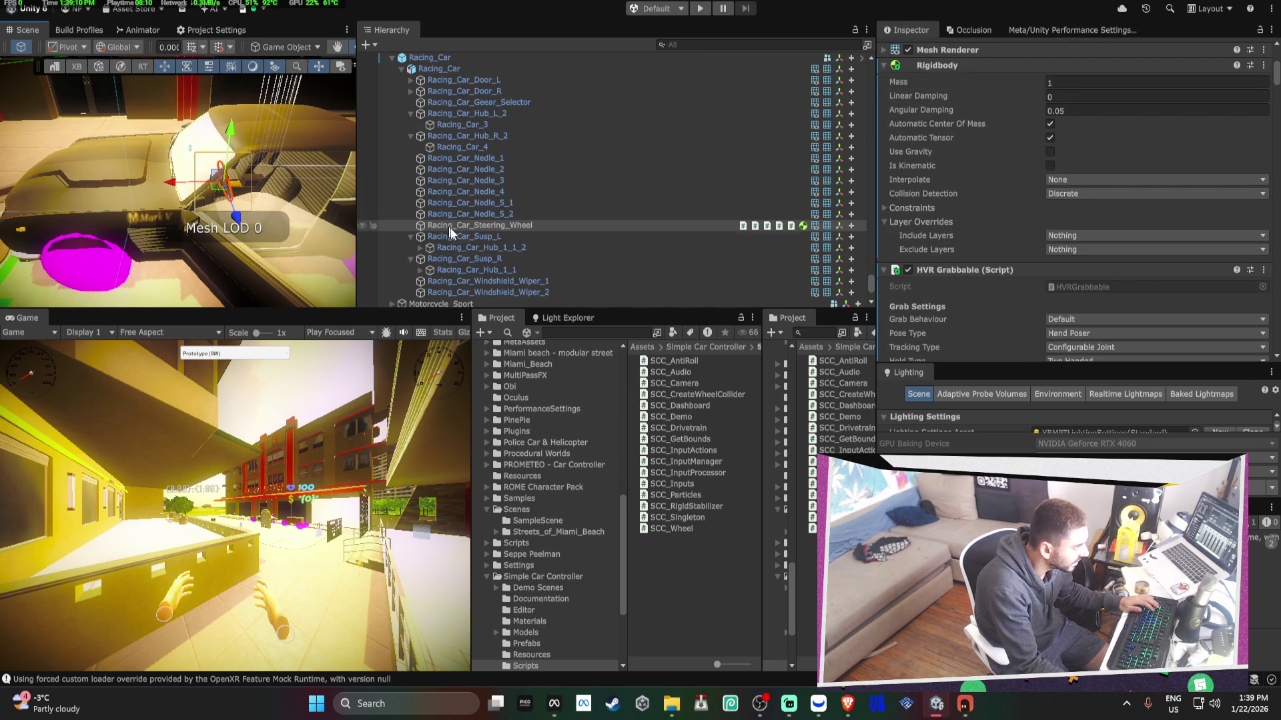
scroll(497, 256, "down", 5)
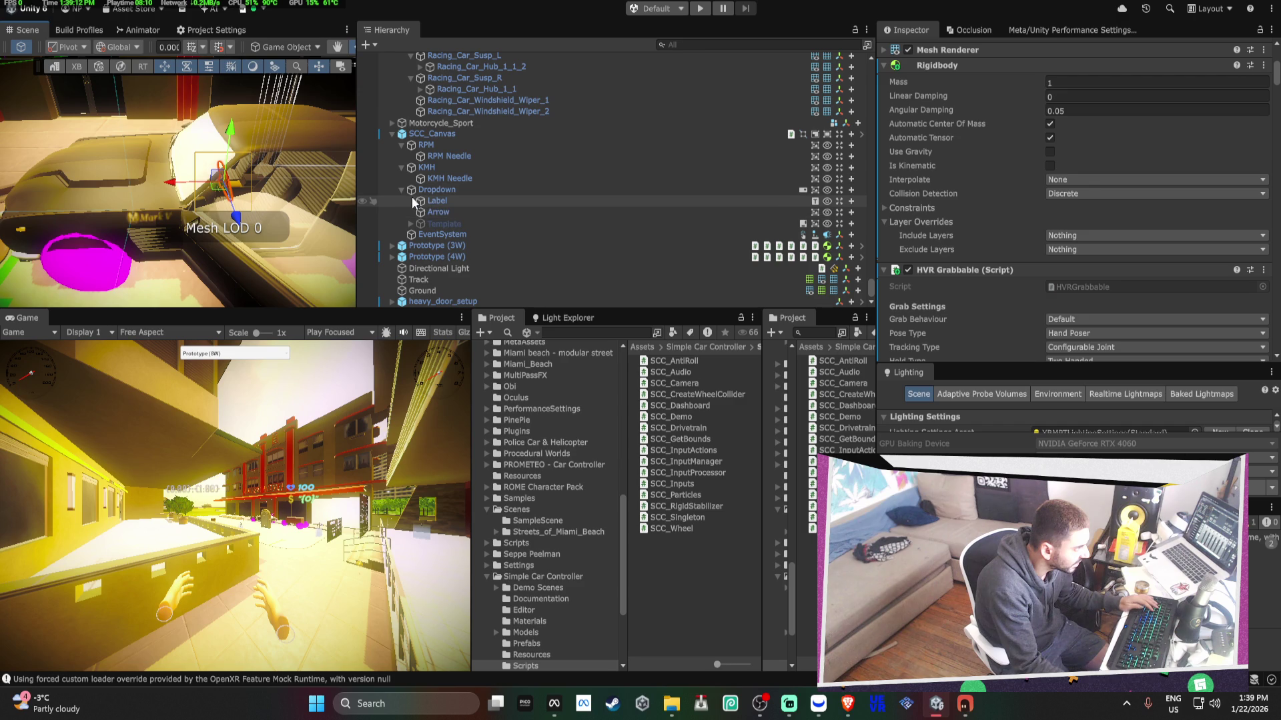
left_click(391, 257)
scroll(436, 237, "down", 4)
scroll(436, 238, "down", 2)
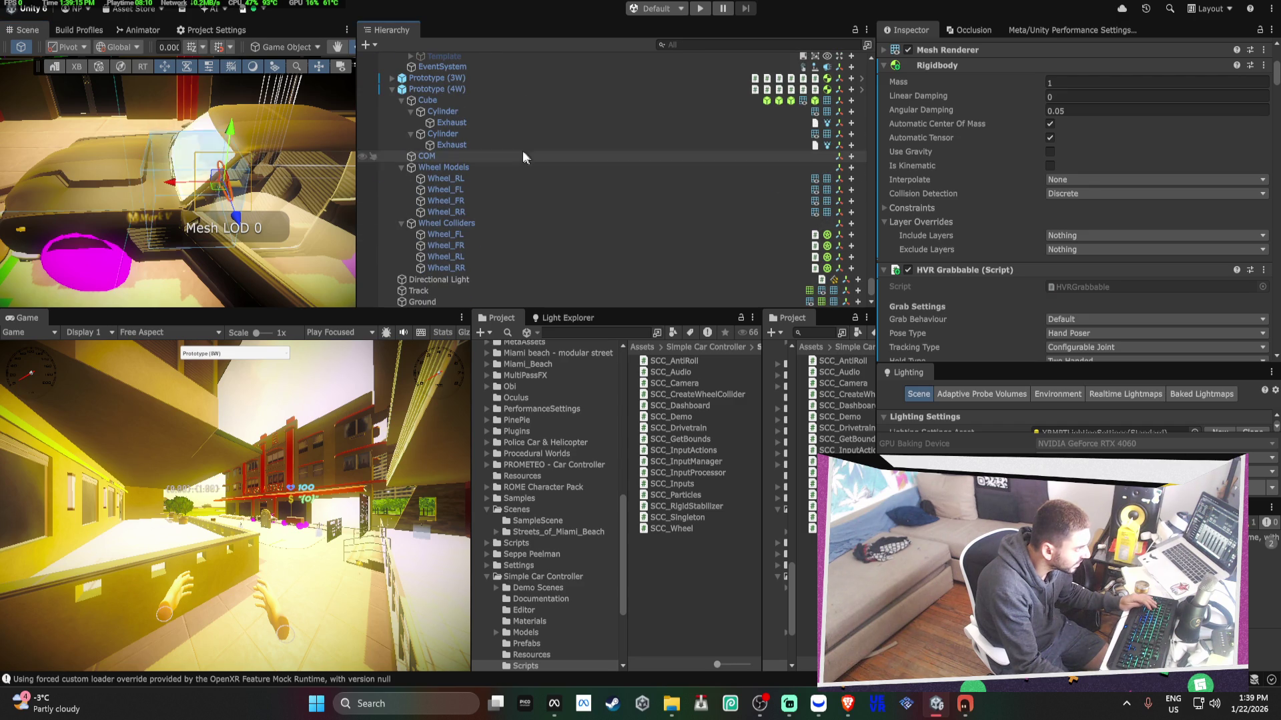
left_click(454, 91)
left_click(452, 99)
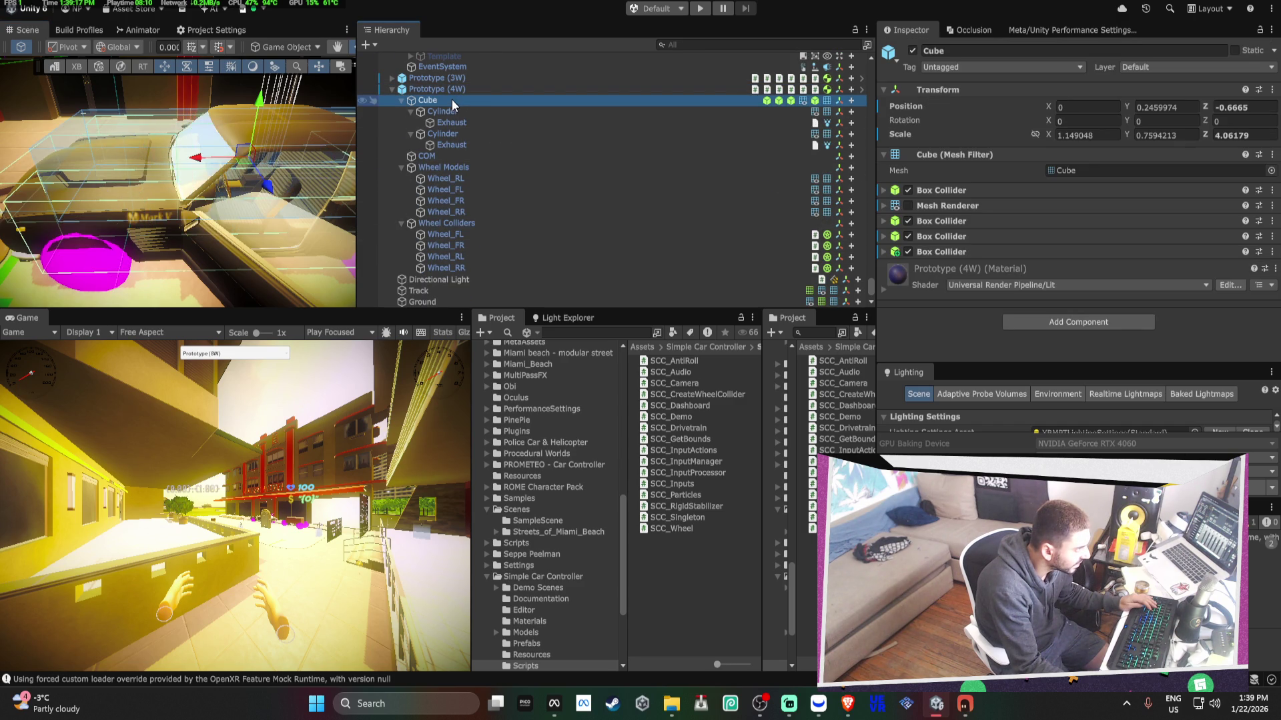
left_click(477, 180)
left_click(460, 213, "shift")
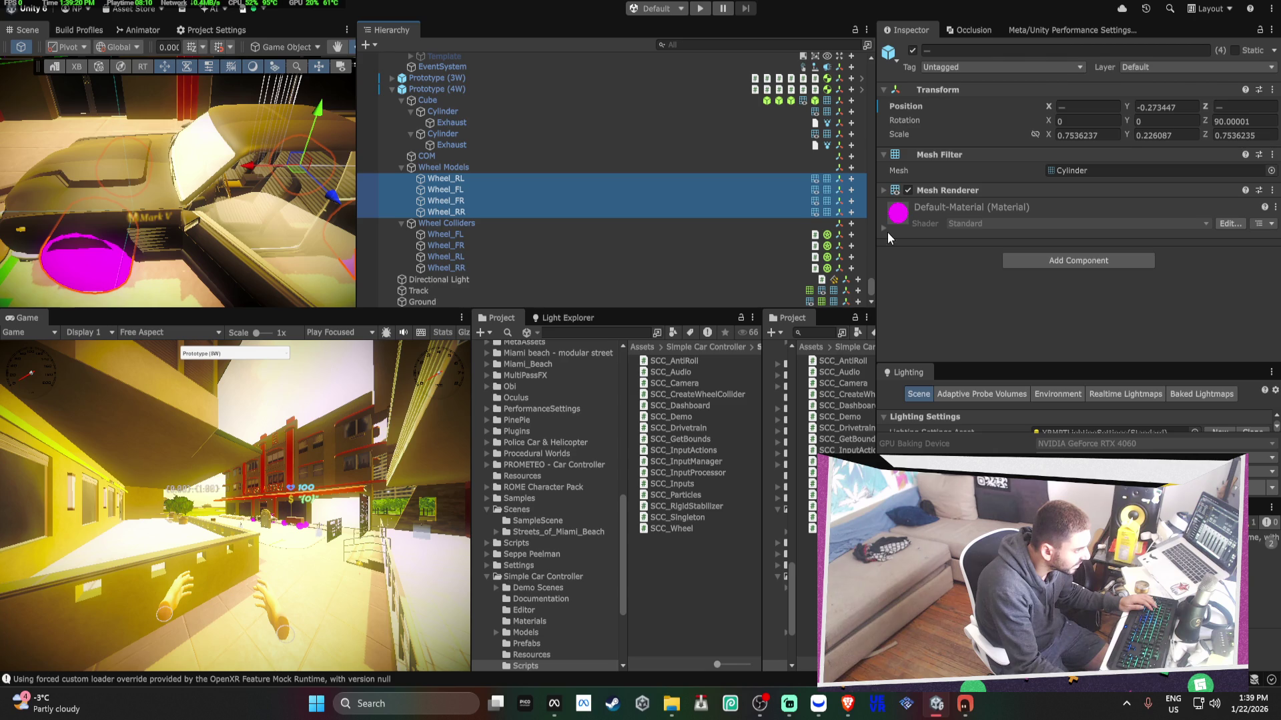
- Replace the wheels' Default-Material with 02 - Default and disable their Mesh Renderer
left_click(883, 231)
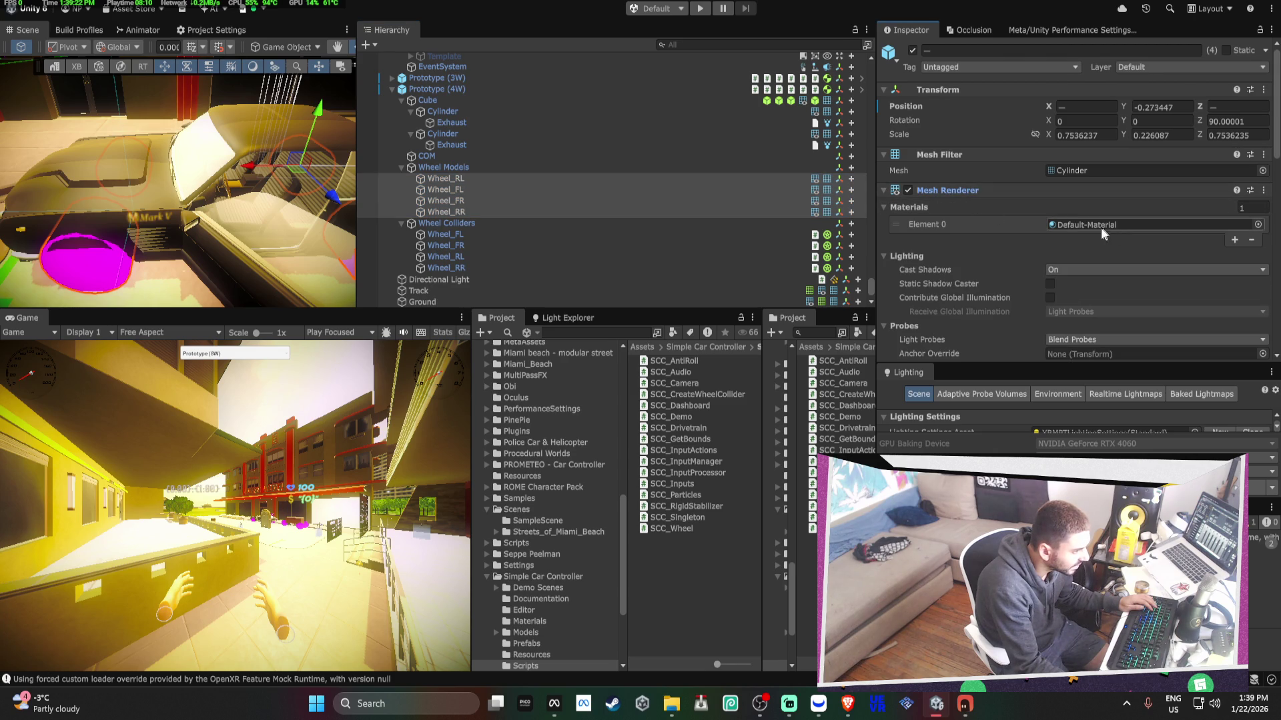
left_click(1101, 228)
left_click(1251, 241)
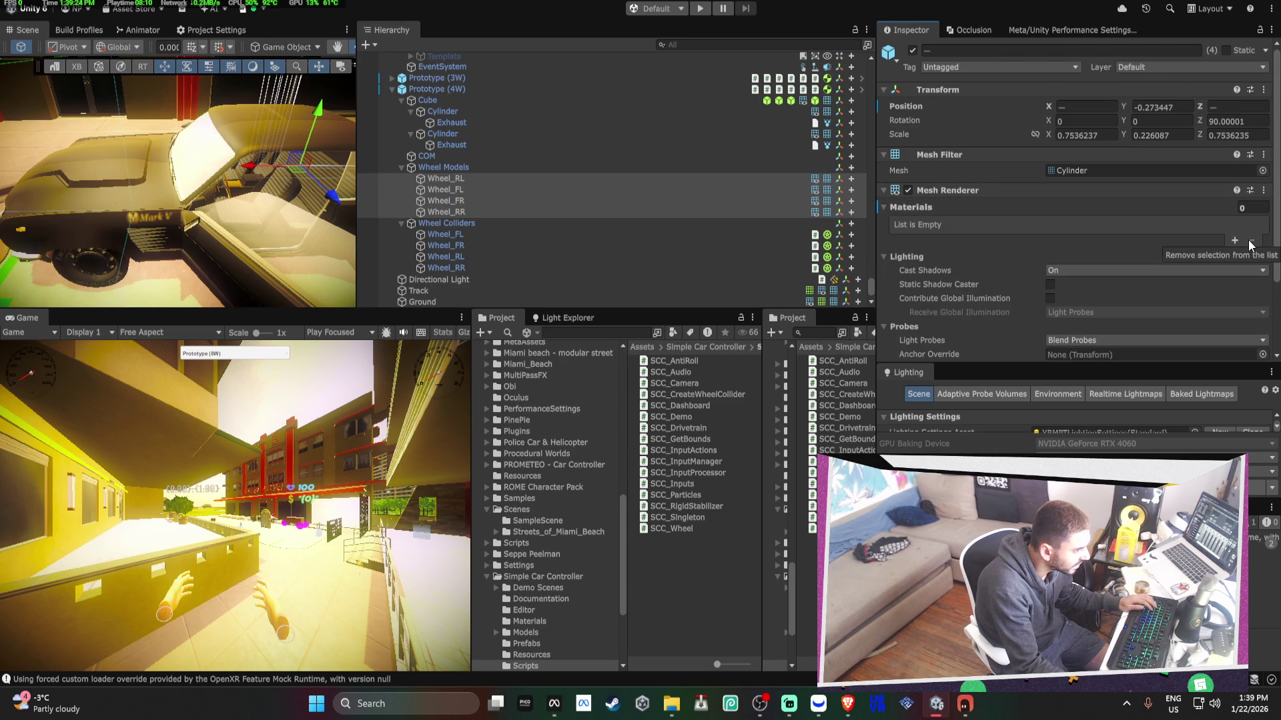
left_click(1235, 242)
left_click(1193, 225)
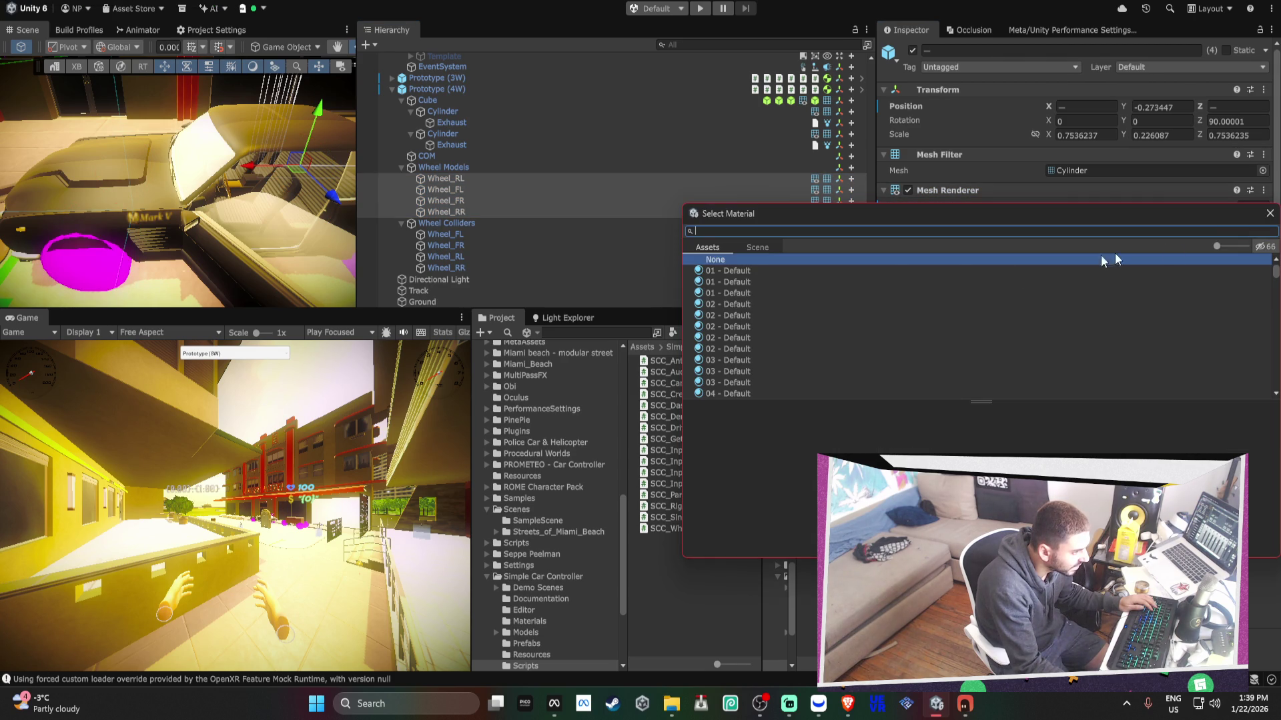
left_click(861, 305)
double_click(861, 305)
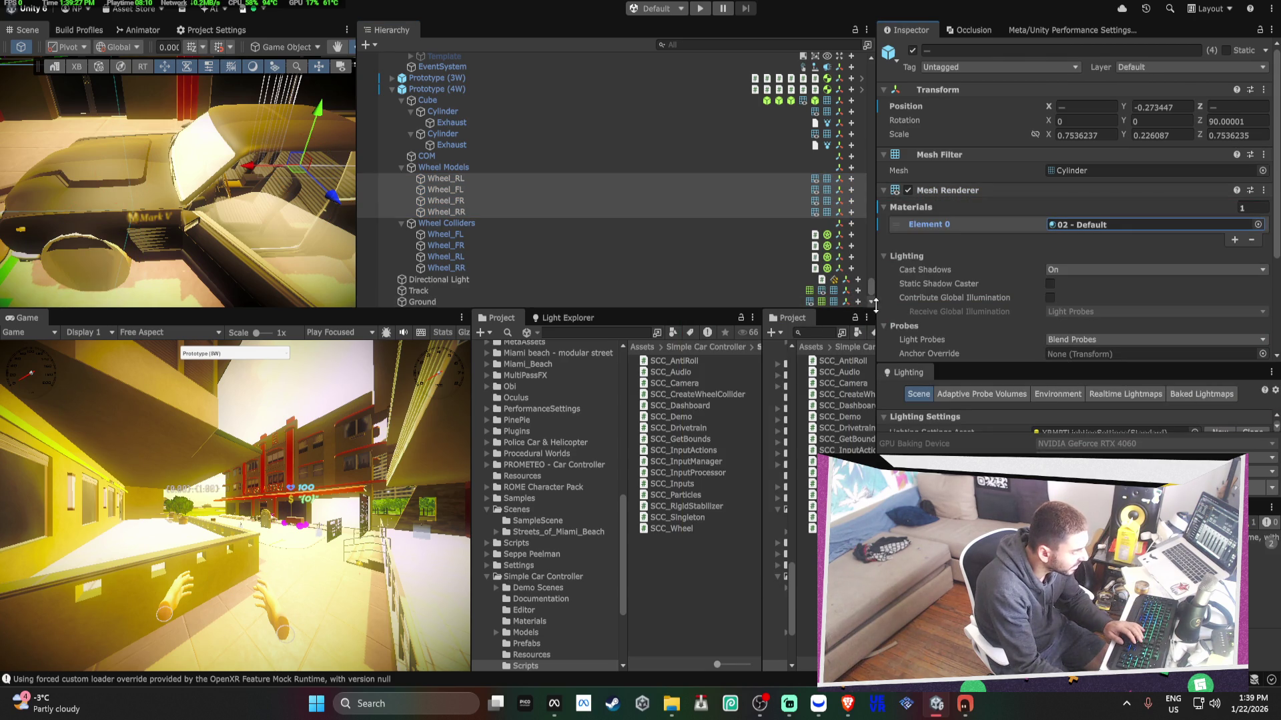
left_click(908, 190)
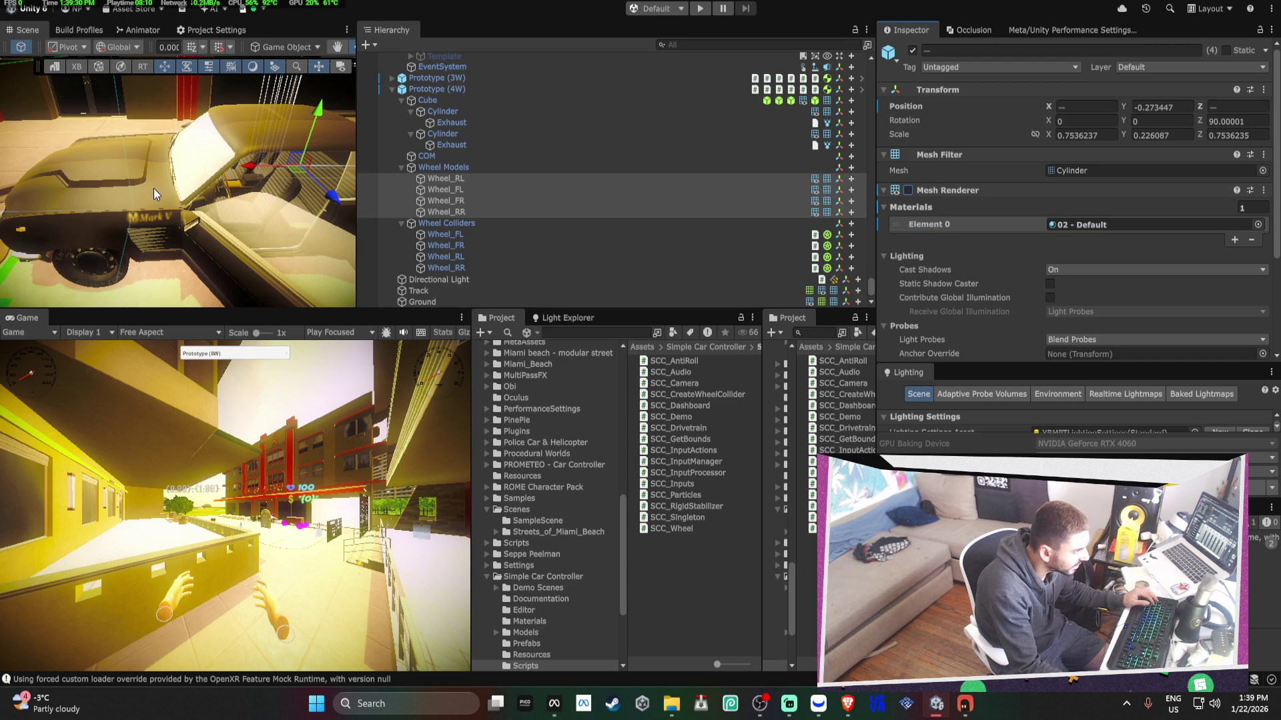
- Inspect the Wheel Colliders, Wheel Models and Prototype (4W) controller, locating its COM object
left_click(465, 224)
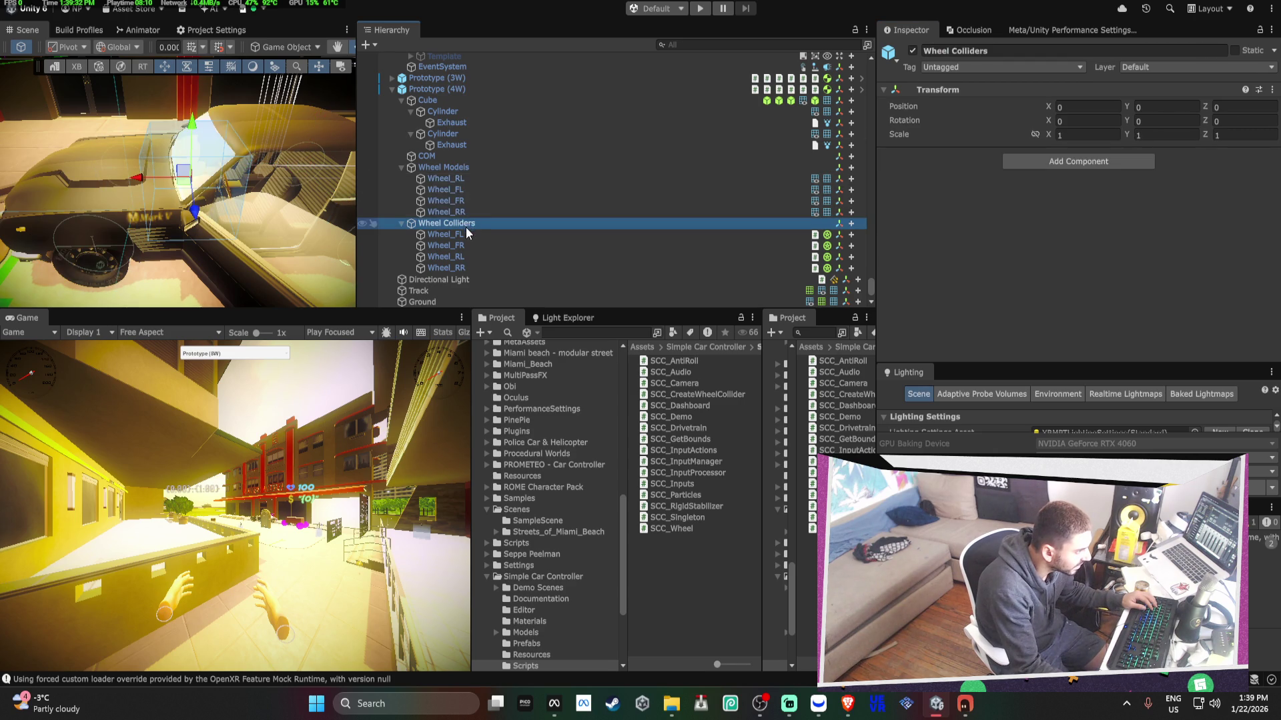
left_click(437, 168)
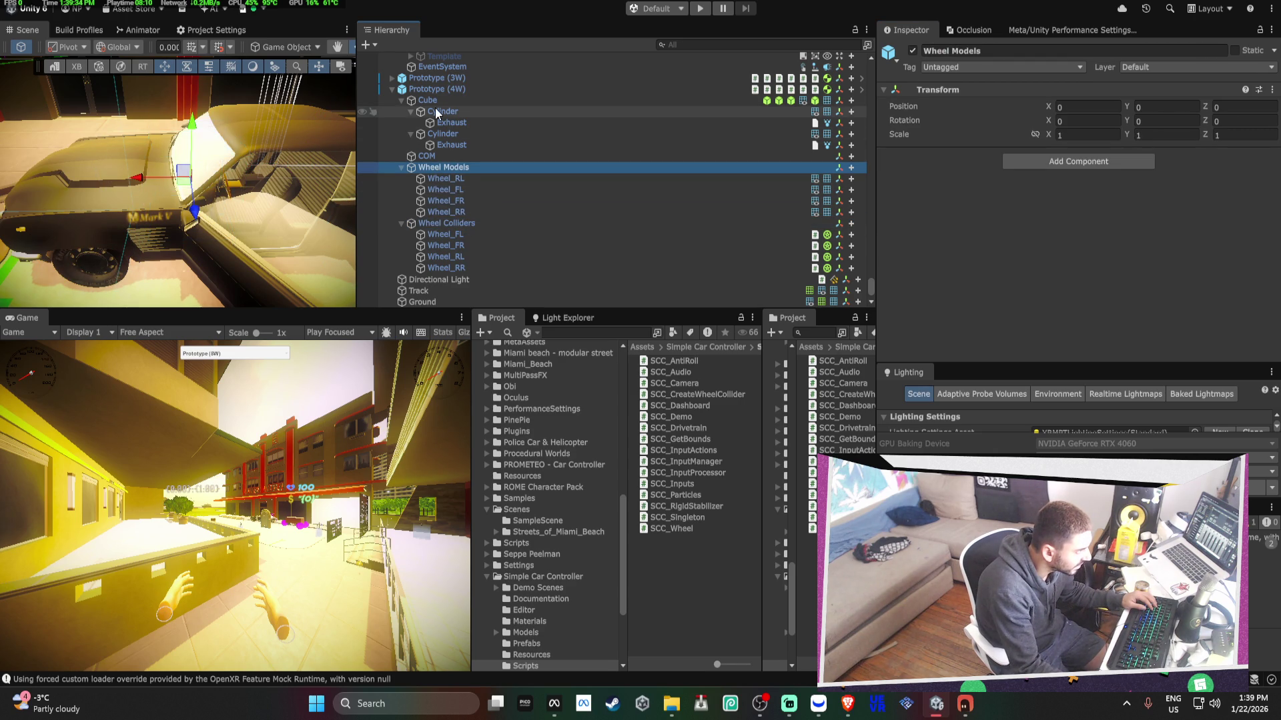
left_click(433, 90)
scroll(1132, 217, "down", 5)
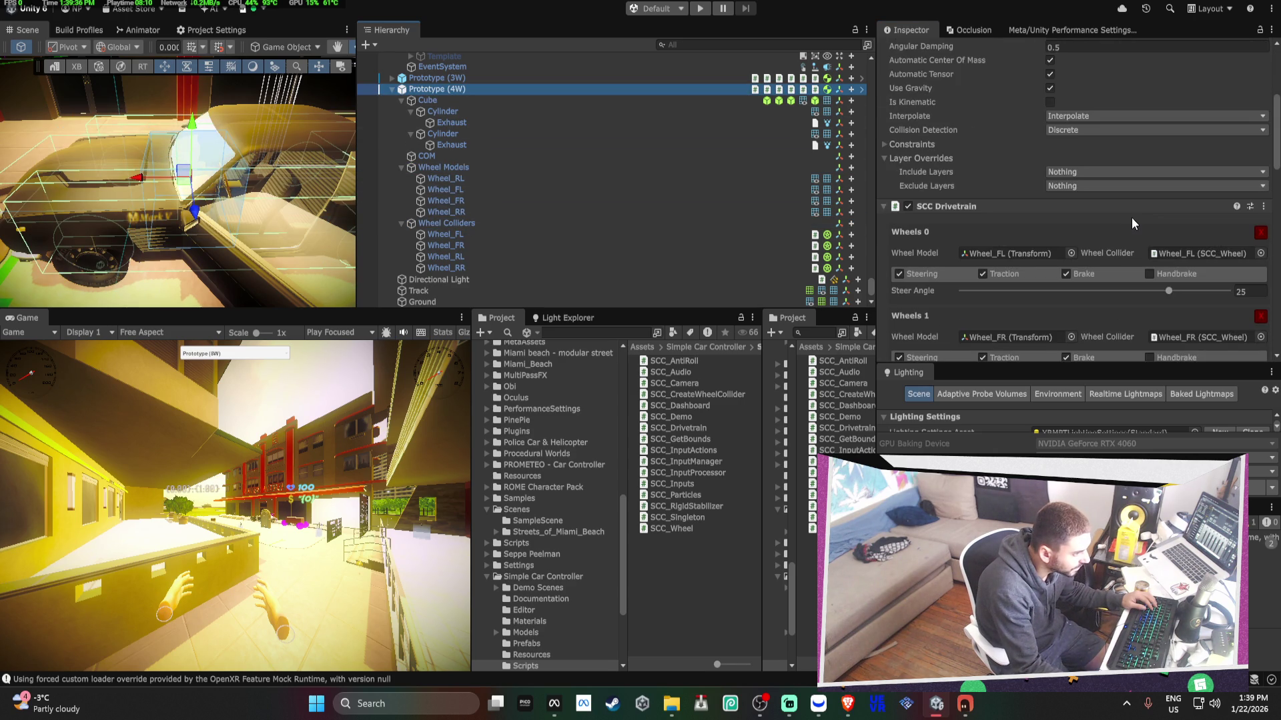
scroll(1133, 220, "down", 10)
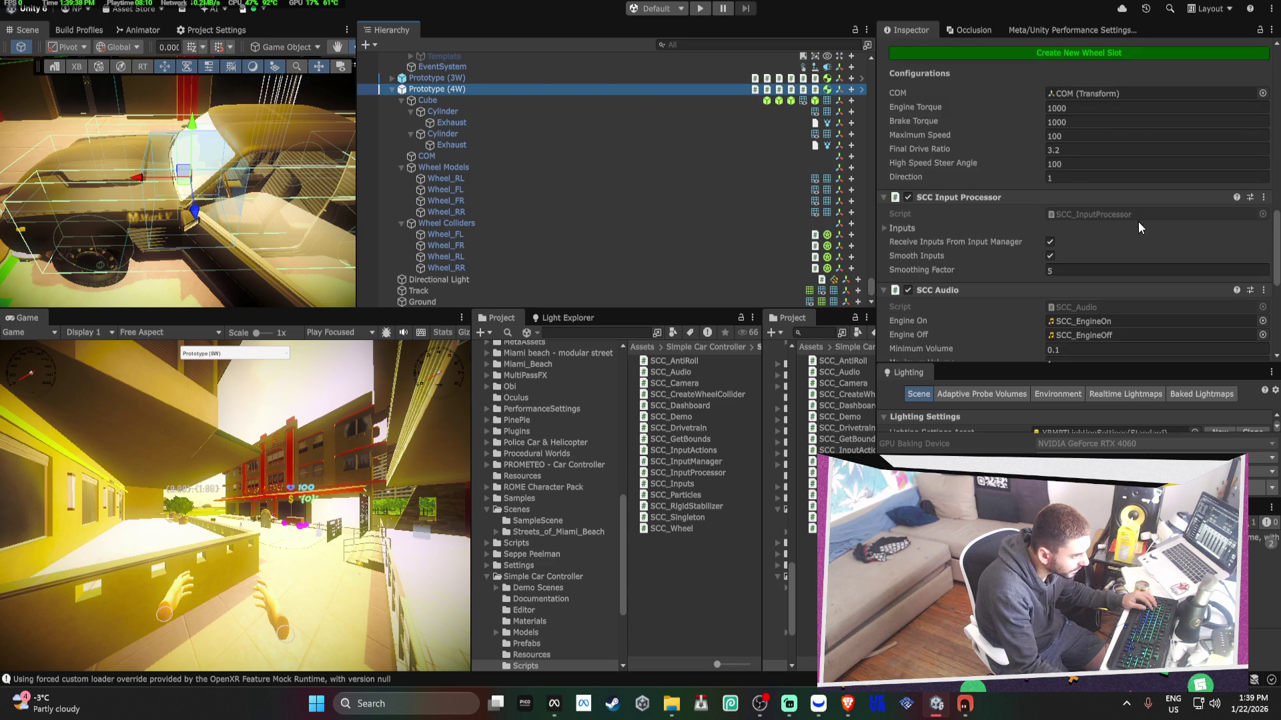
left_click(1054, 94)
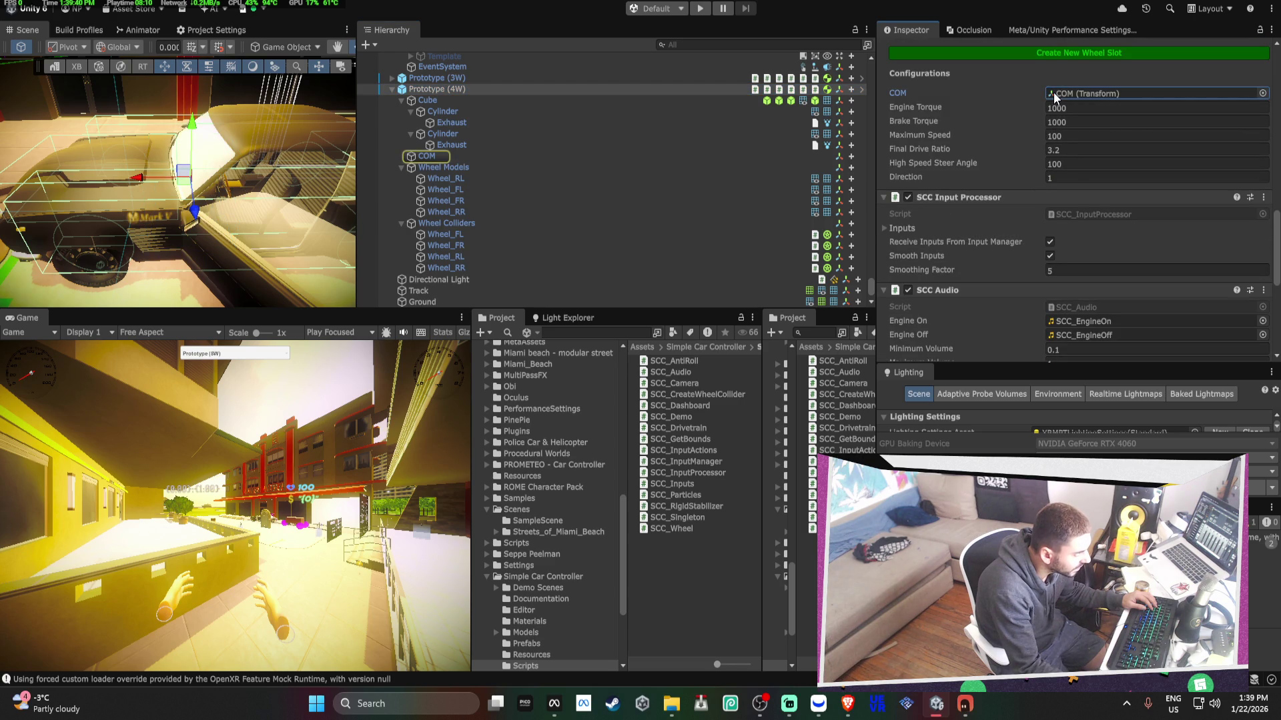
scroll(520, 160, "up", 5)
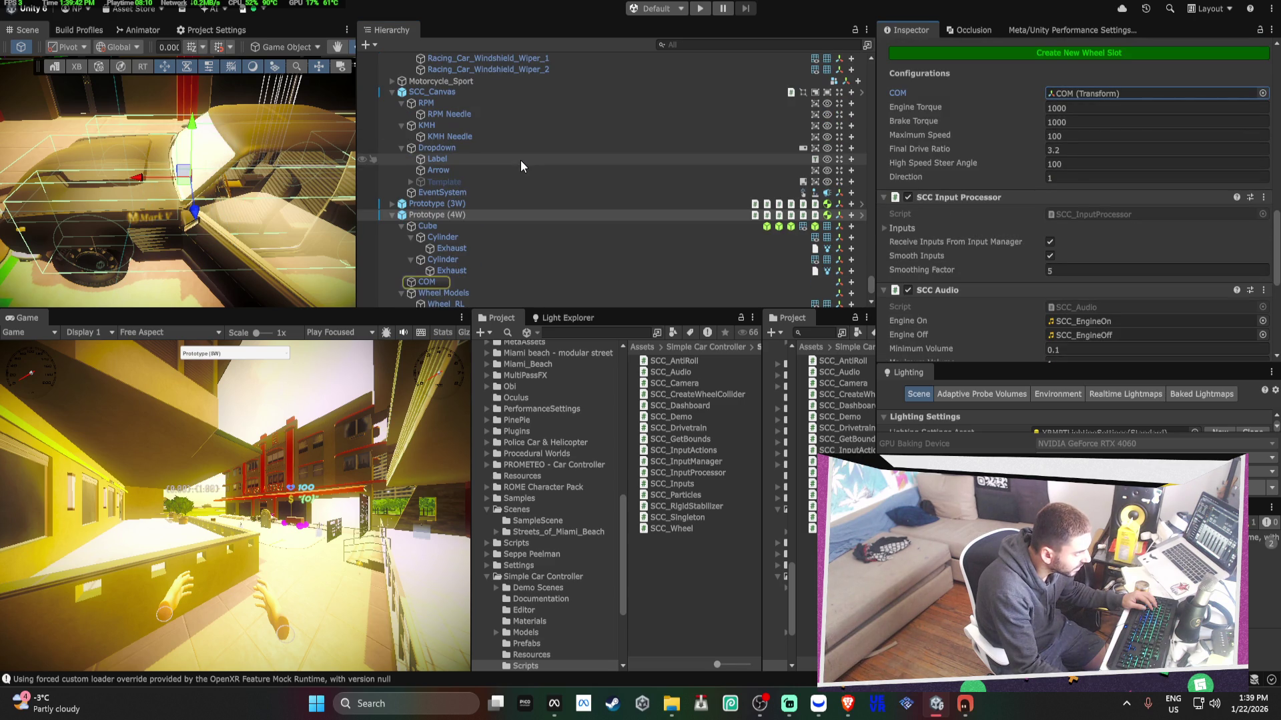
scroll(521, 160, "up", 8)
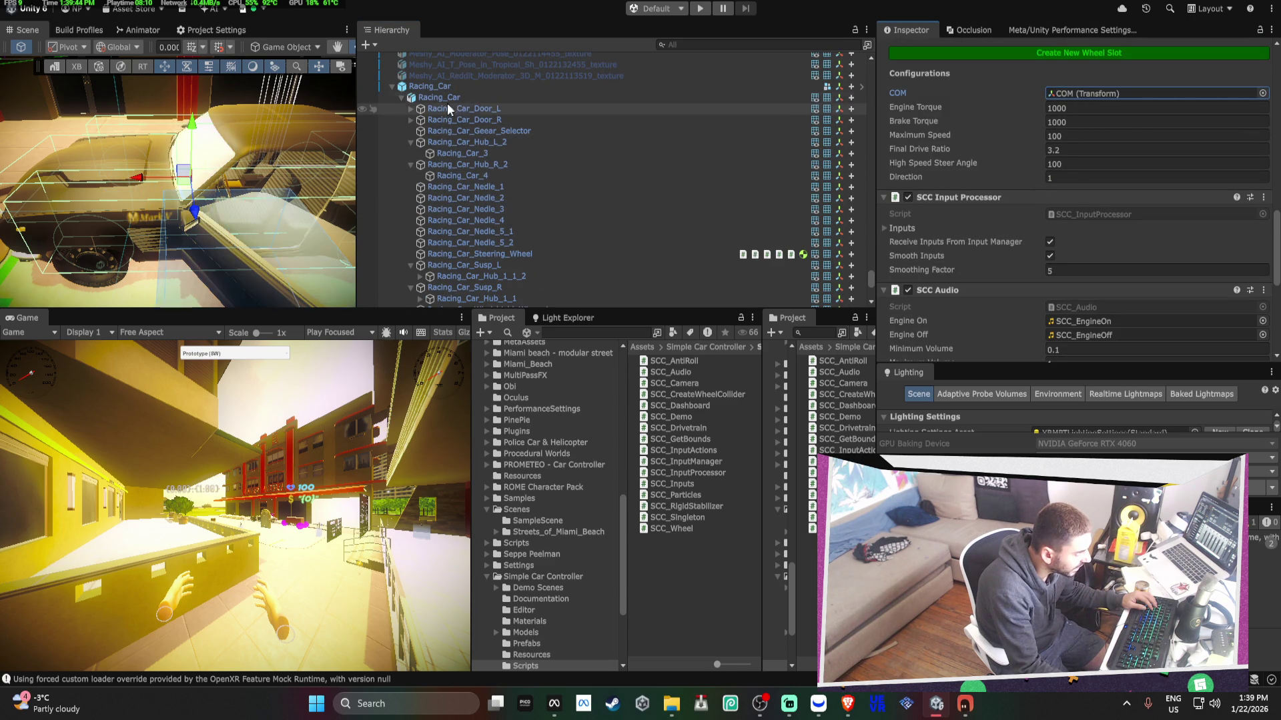
- Unpack the Racing_Car prefab and nest it under Prototype (4W)
right_click(426, 89)
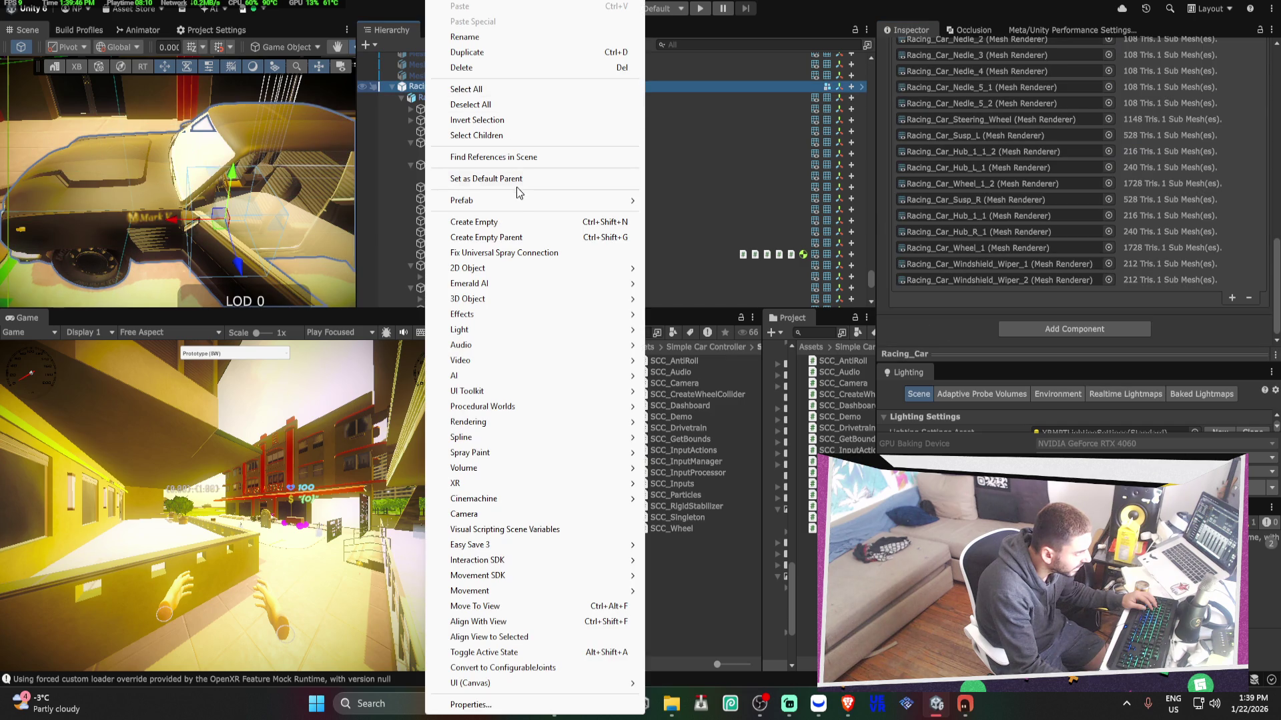
mouse_move(519, 200)
left_click(697, 311)
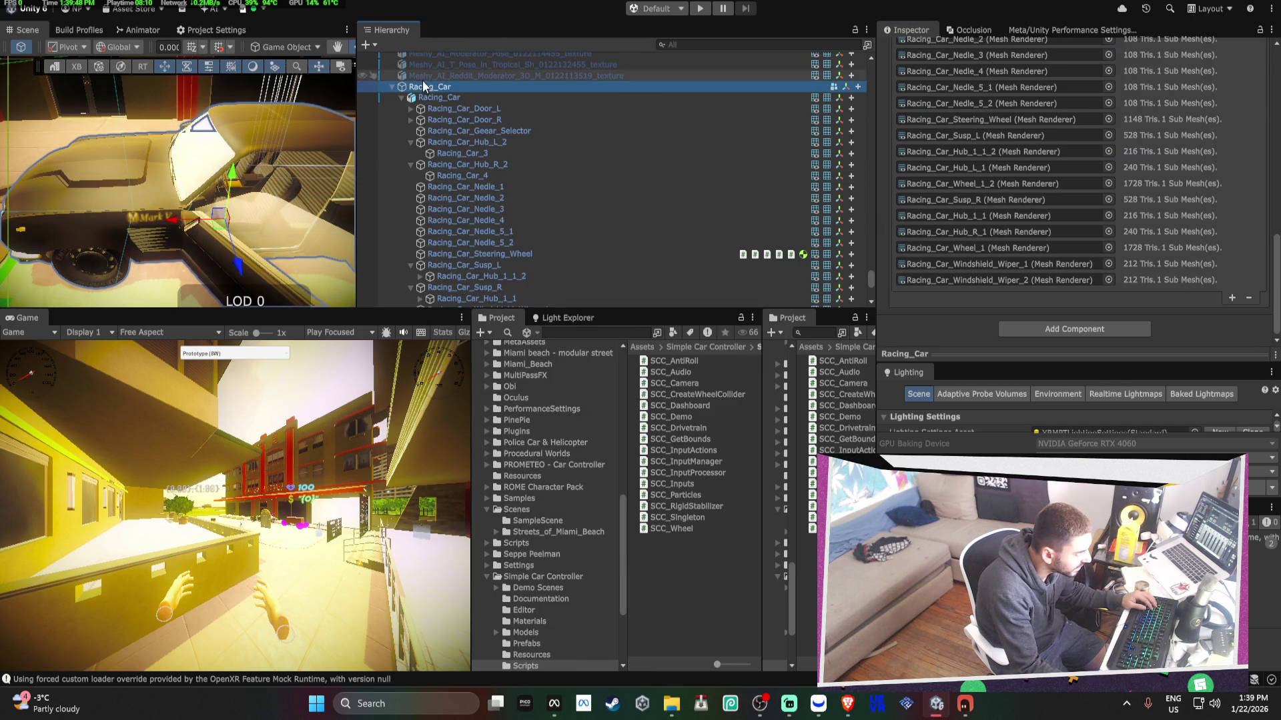
mouse_move(422, 85)
left_mouse_down()
mouse_move(472, 310)
mouse_move(458, 265)
left_mouse_up()
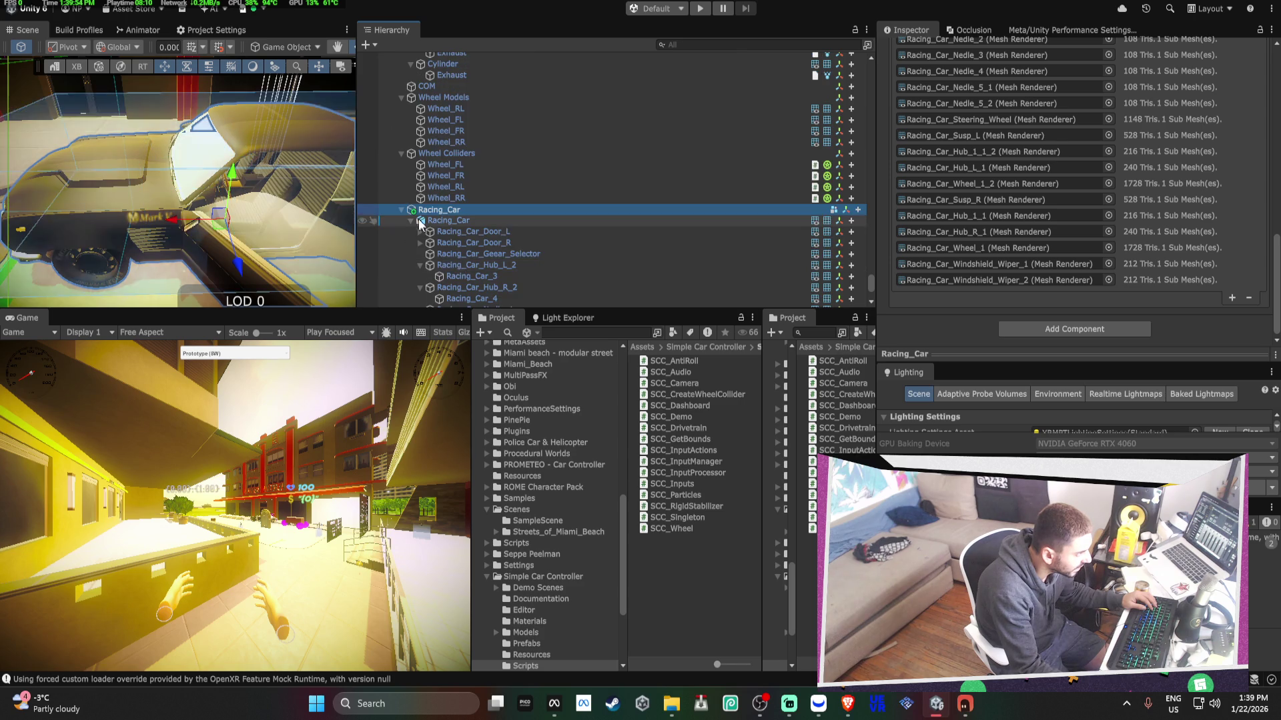
- Review the SCC_Canvas dashboard and controller settings, then frame the heavy_door_setup object
scroll(457, 172, "up", 5)
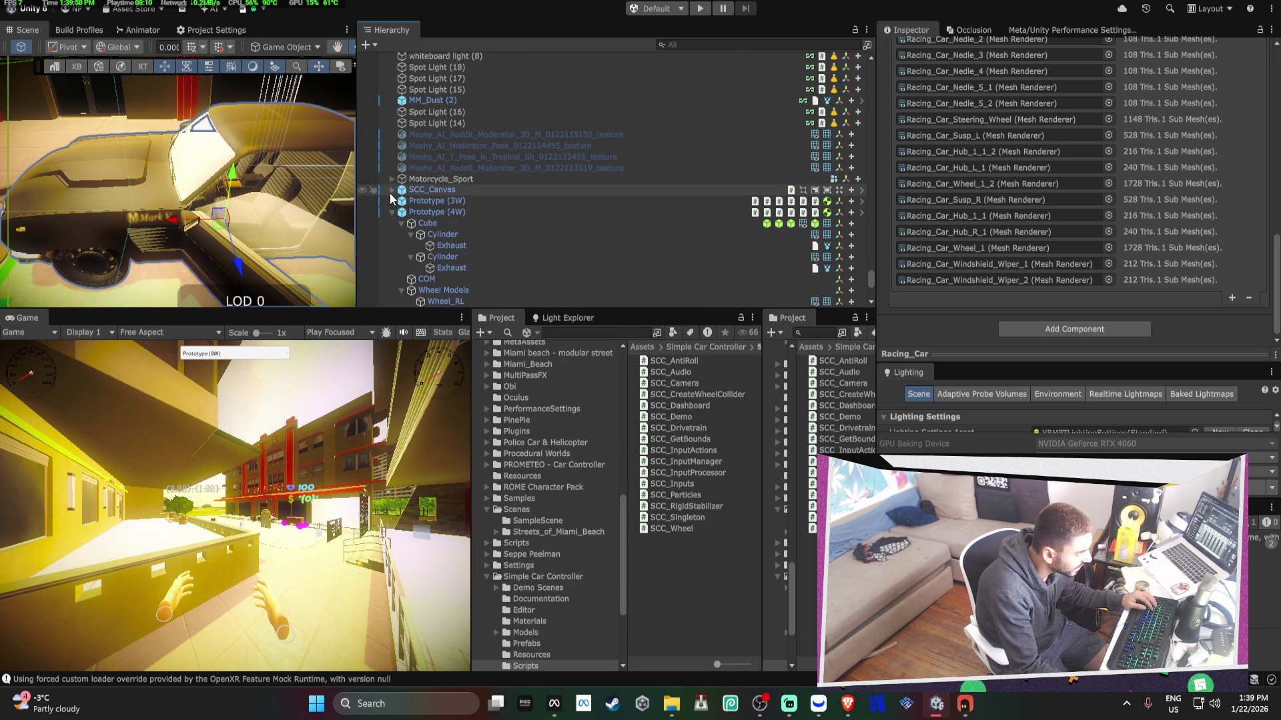
left_click(391, 191)
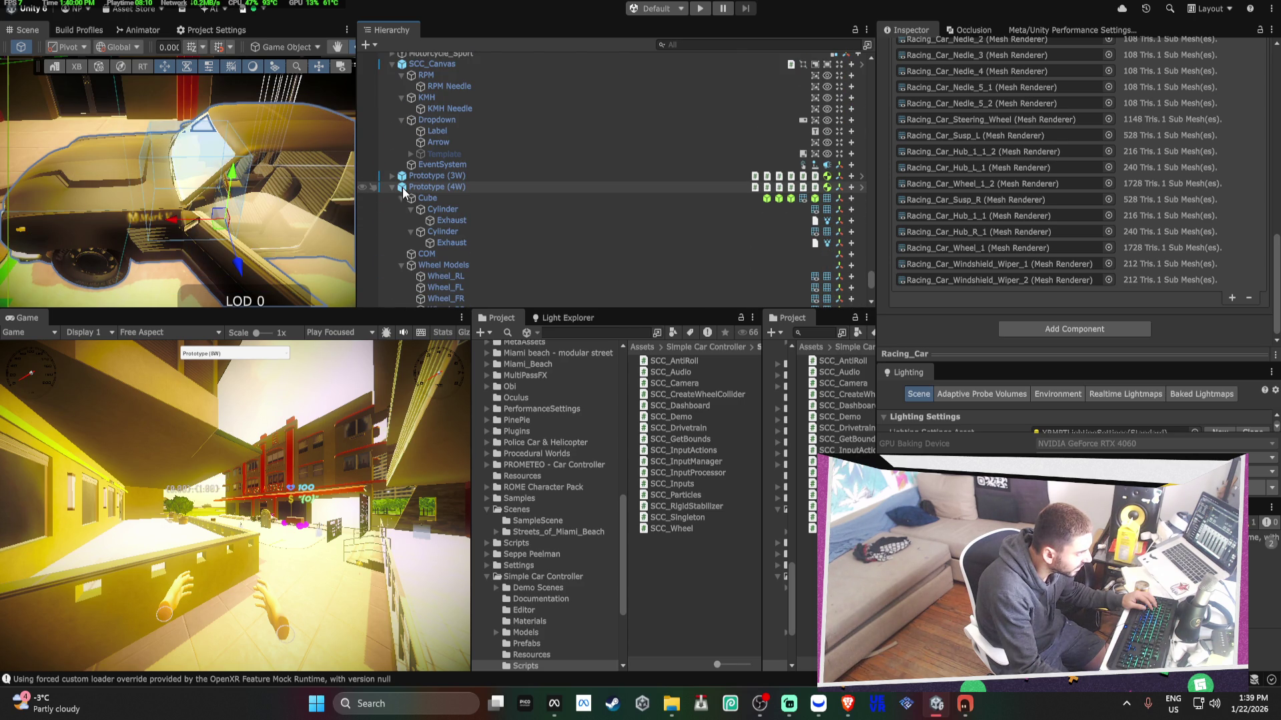
left_click(444, 188)
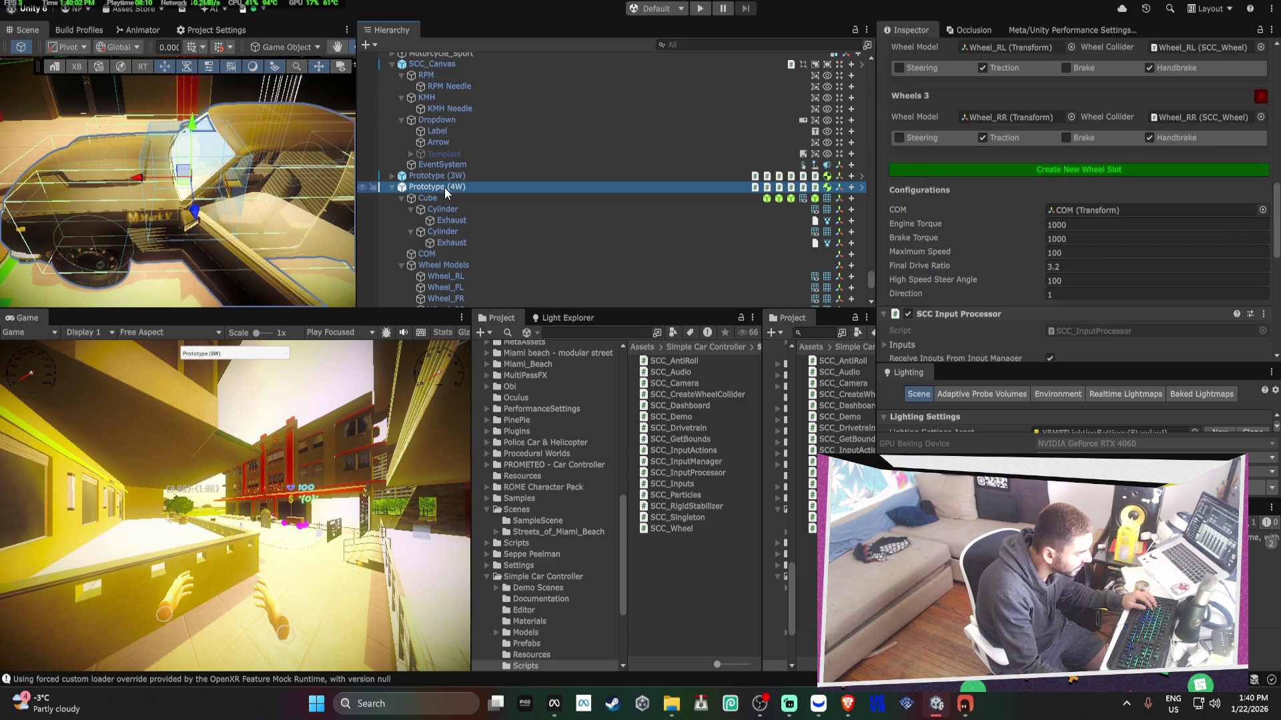
scroll(1010, 214, "down", 15)
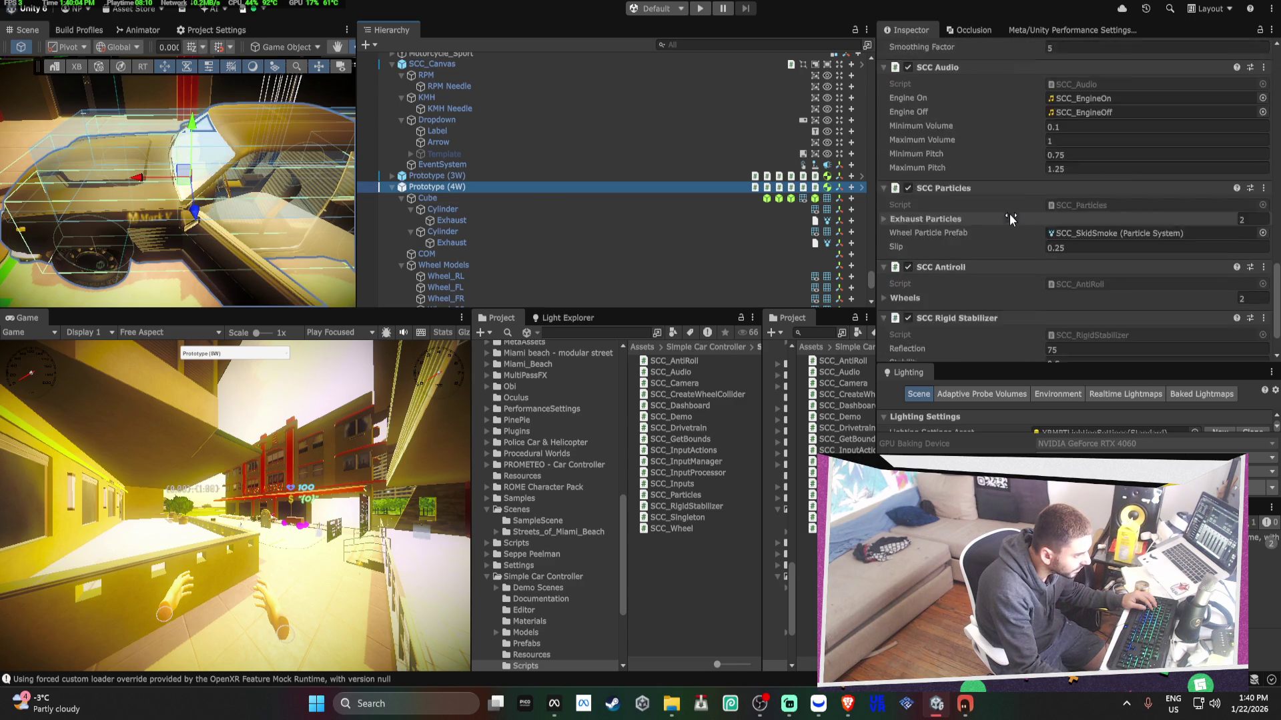
scroll(1009, 216, "up", 10)
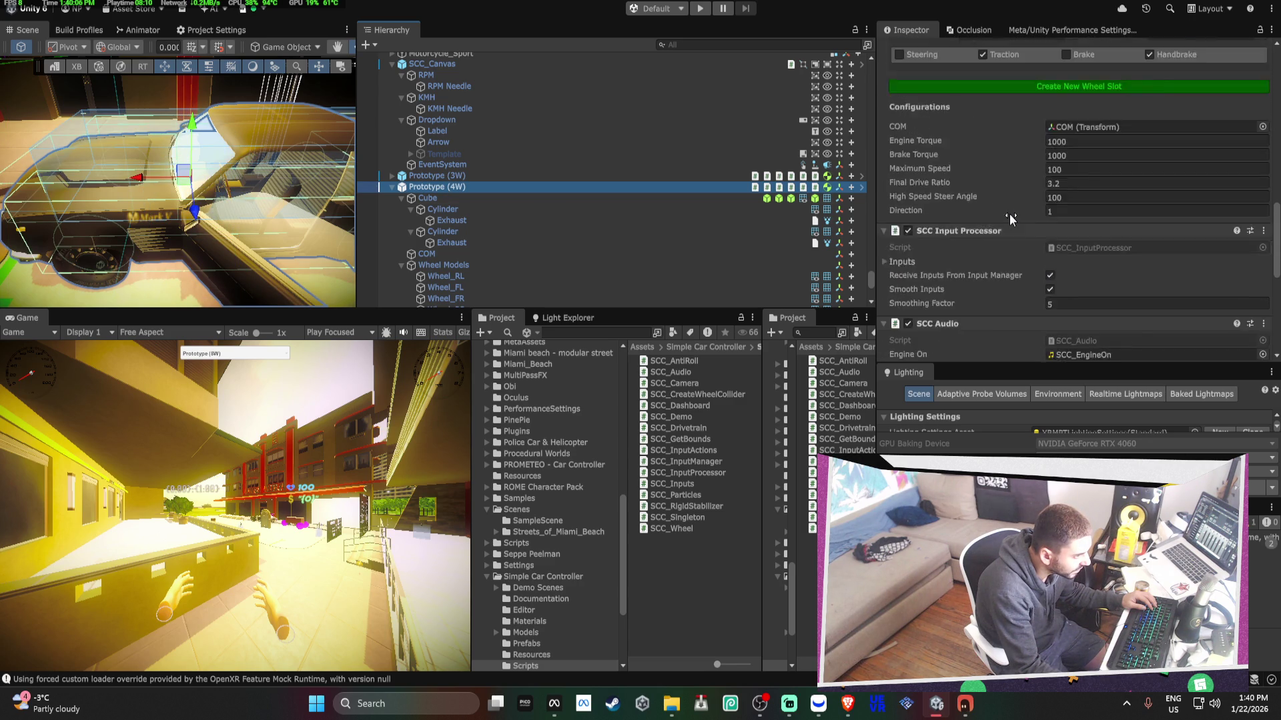
scroll(1010, 212, "up", 8)
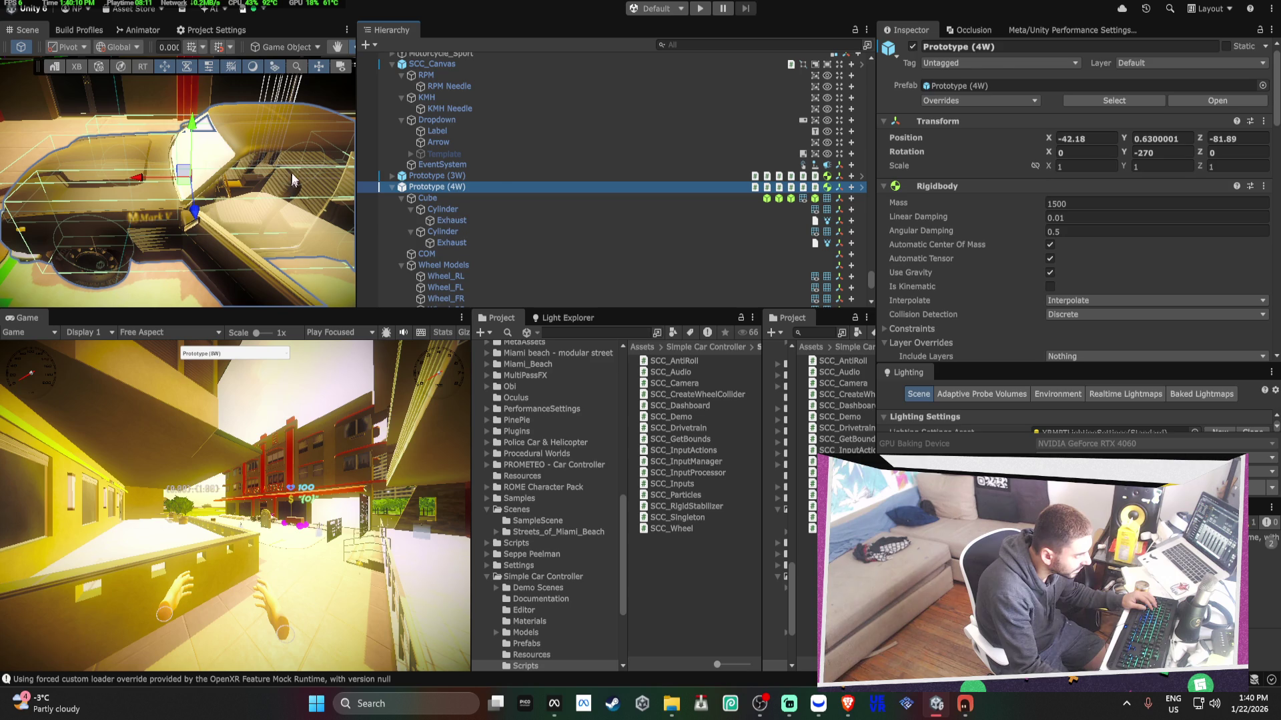
scroll(491, 211, "down", 10)
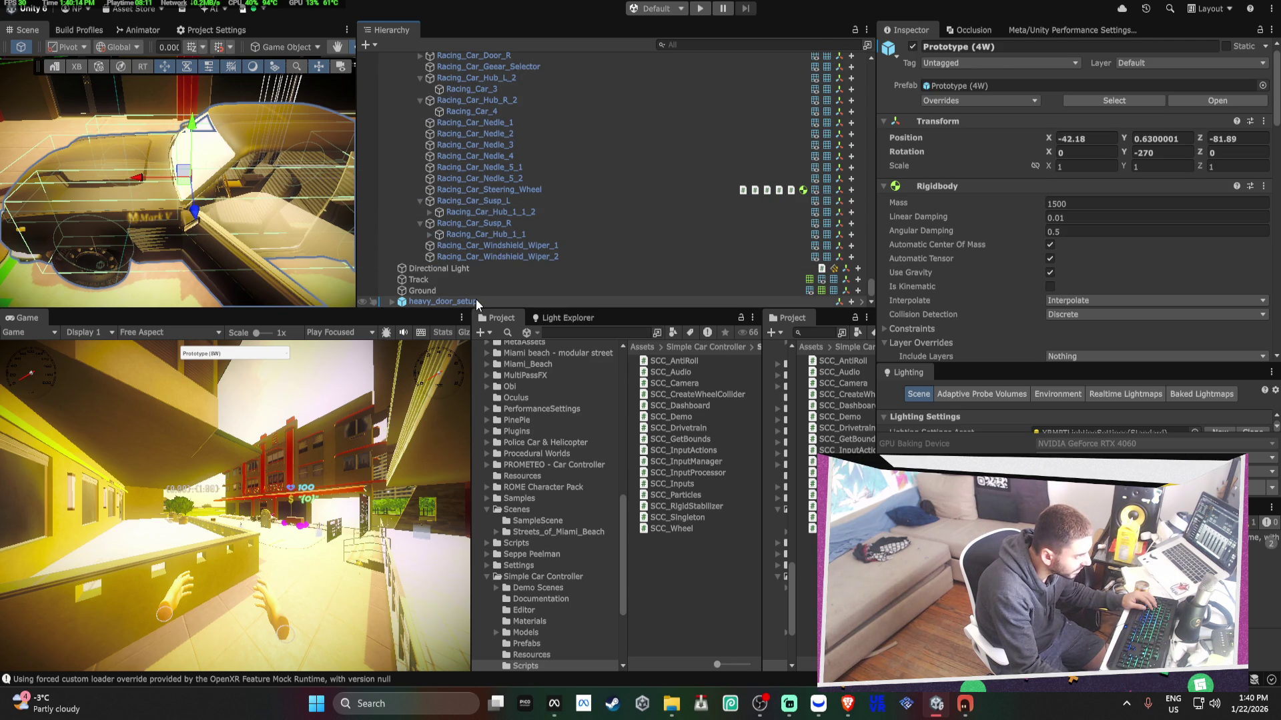
double_click(443, 302)
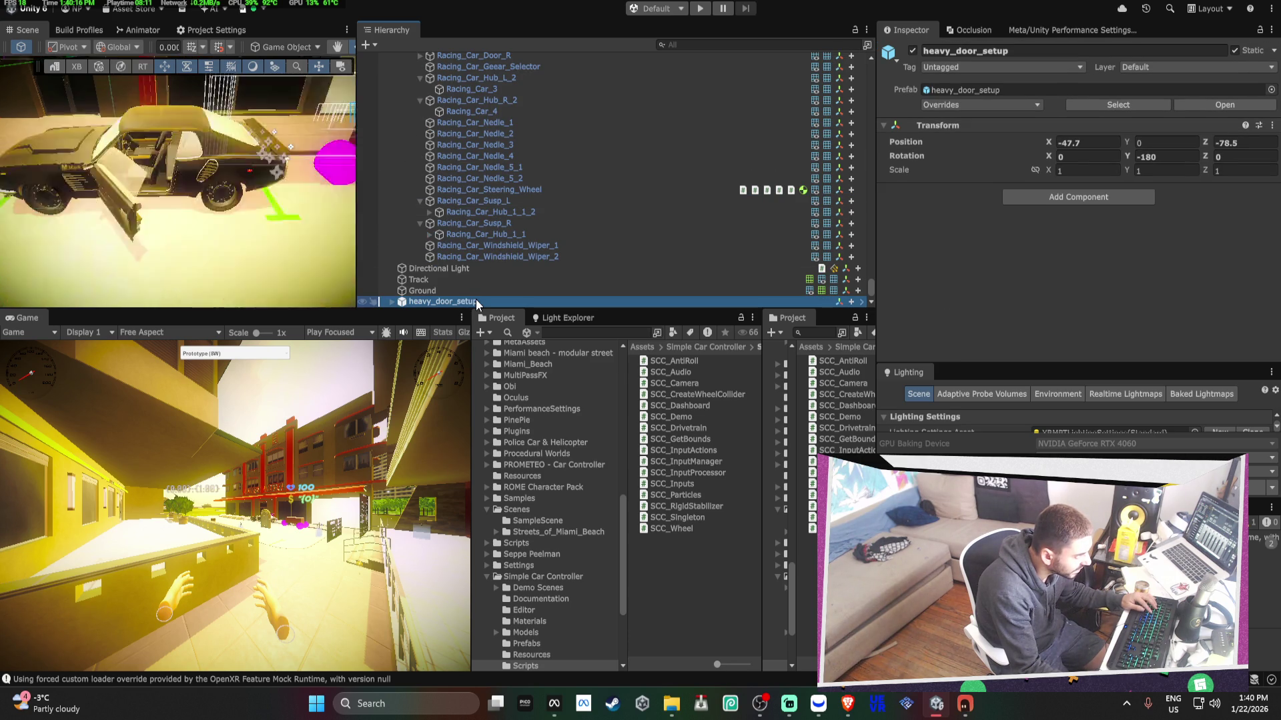
- Switch to Bezi and scroll through the Valve Steering Wheel VR verification summary to Next Steps
left_click(965, 709)
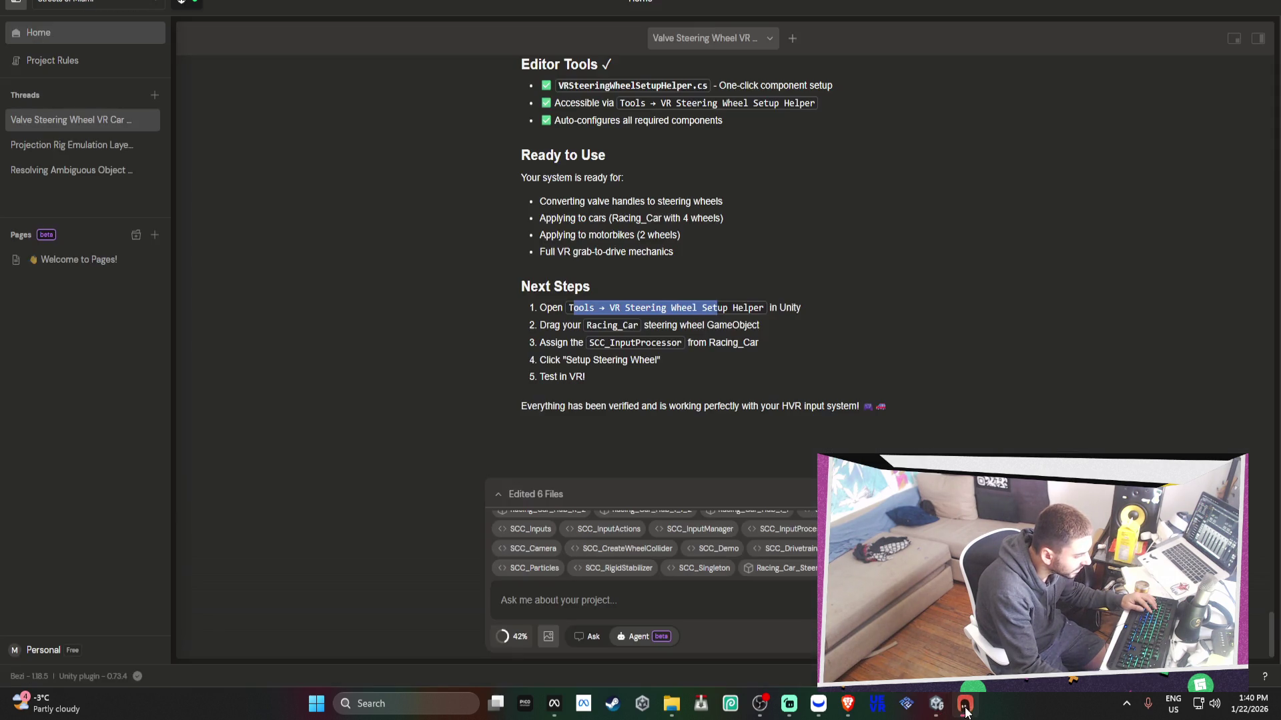
scroll(664, 361, "up", 2)
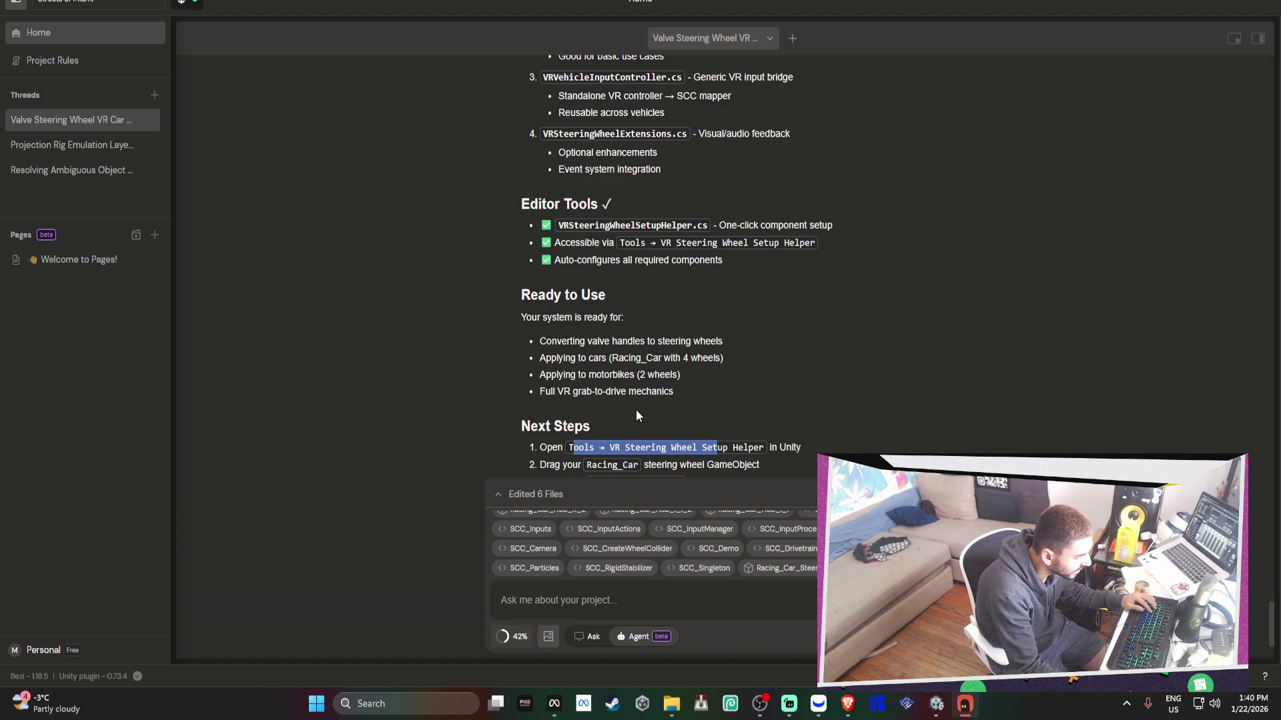
scroll(634, 395, "up", 2)
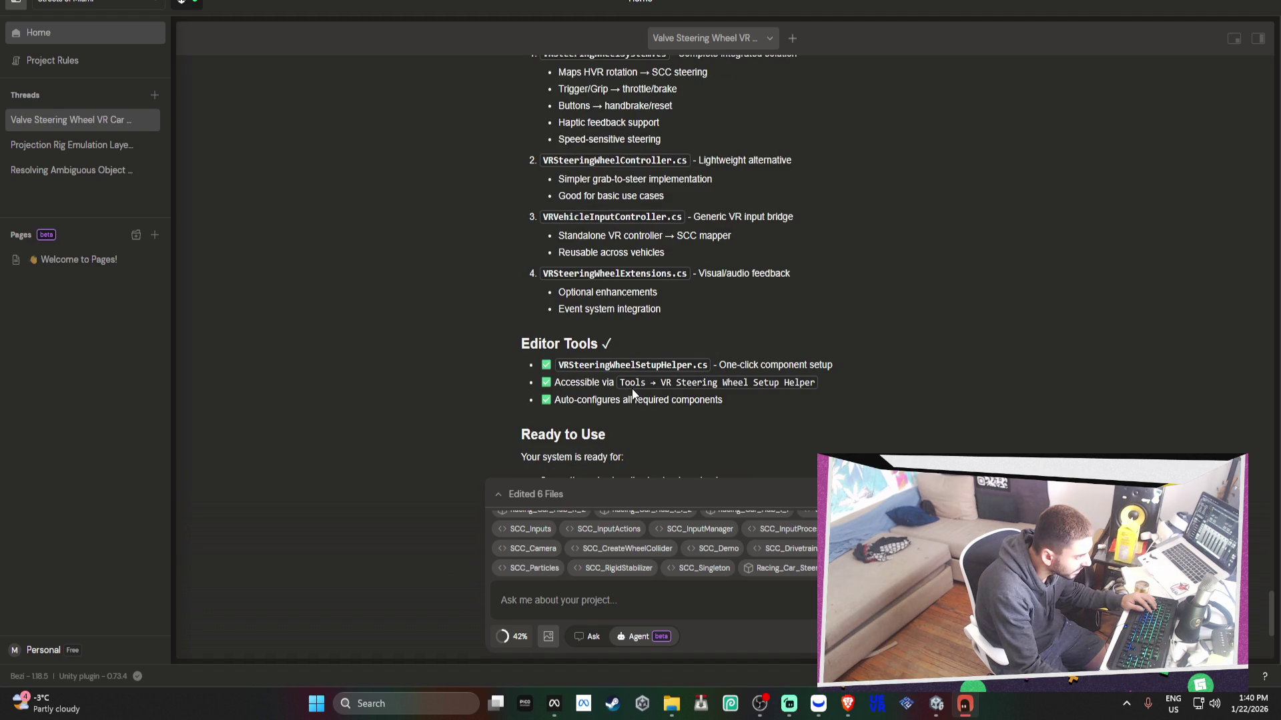
scroll(632, 394, "up", 3)
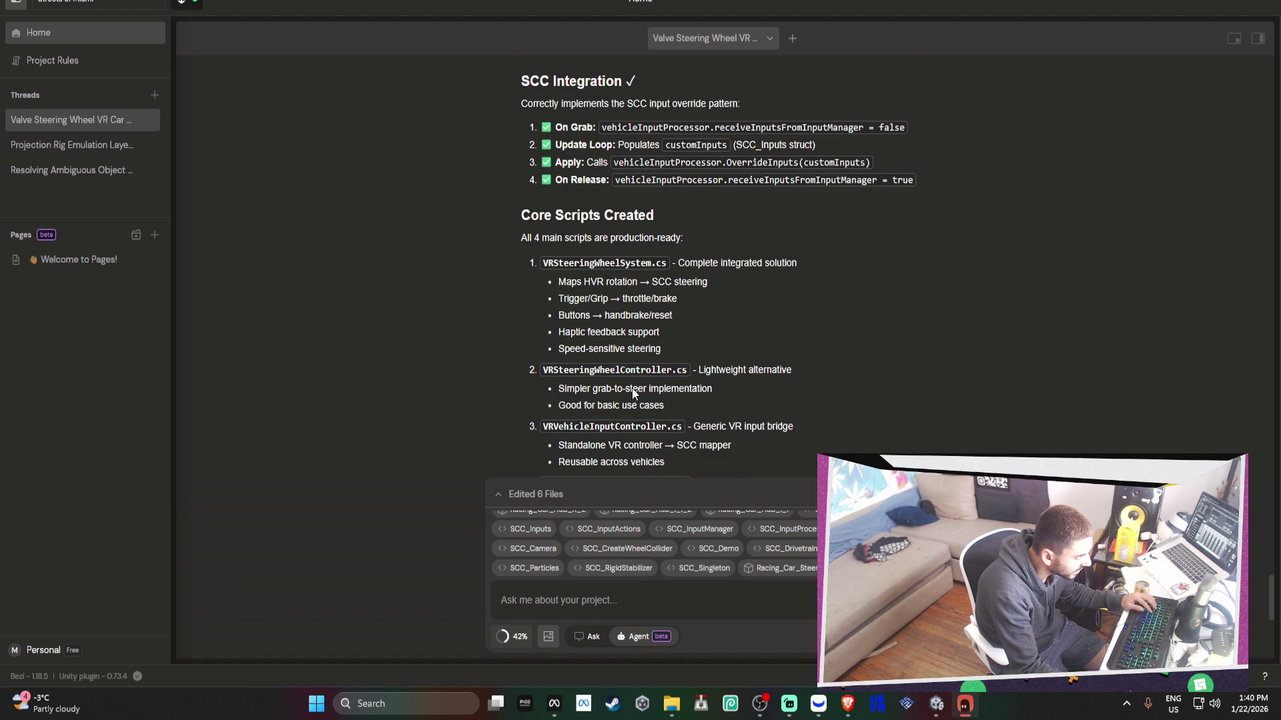
scroll(631, 393, "up", 5)
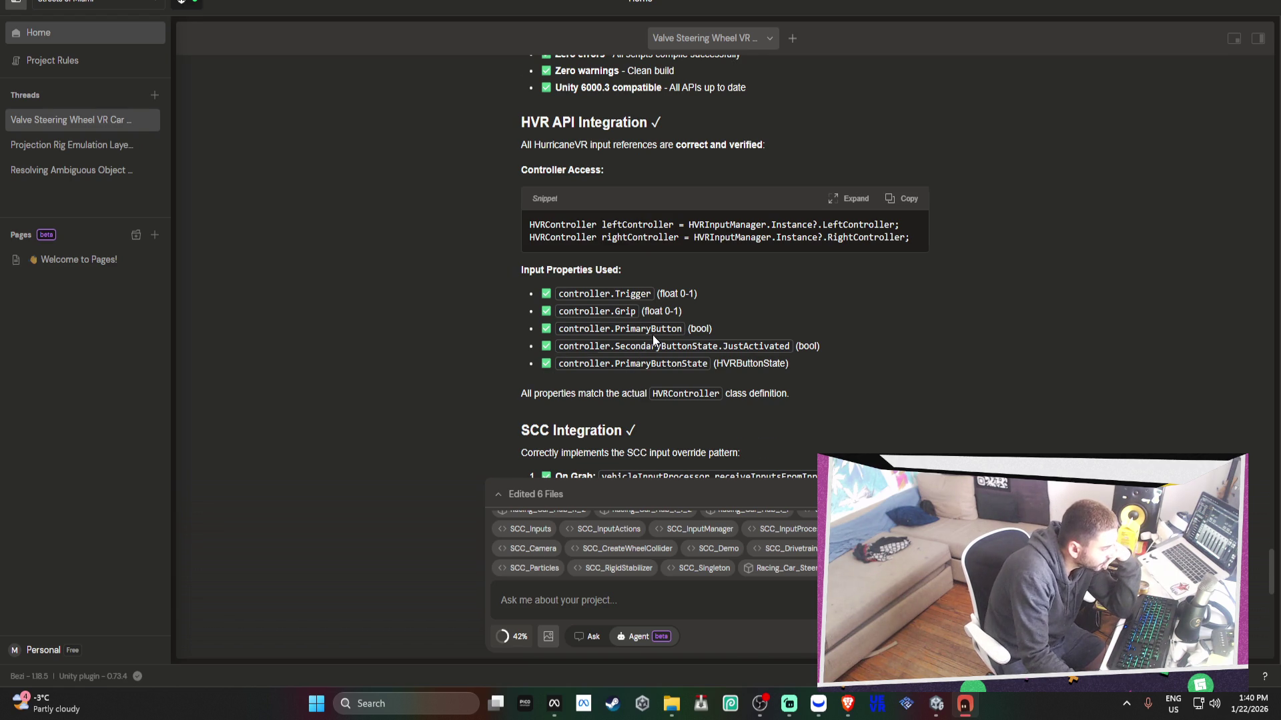
scroll(652, 338, "up", 4)
scroll(654, 336, "up", 2)
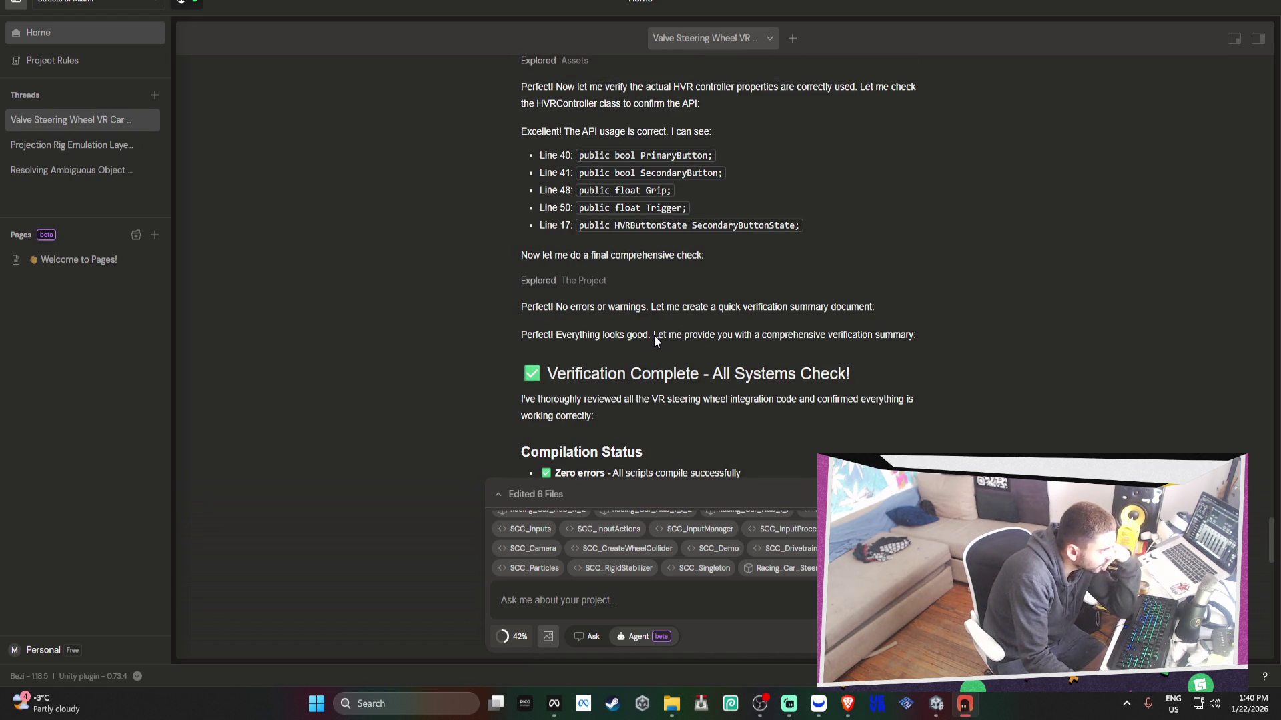
scroll(653, 335, "up", 4)
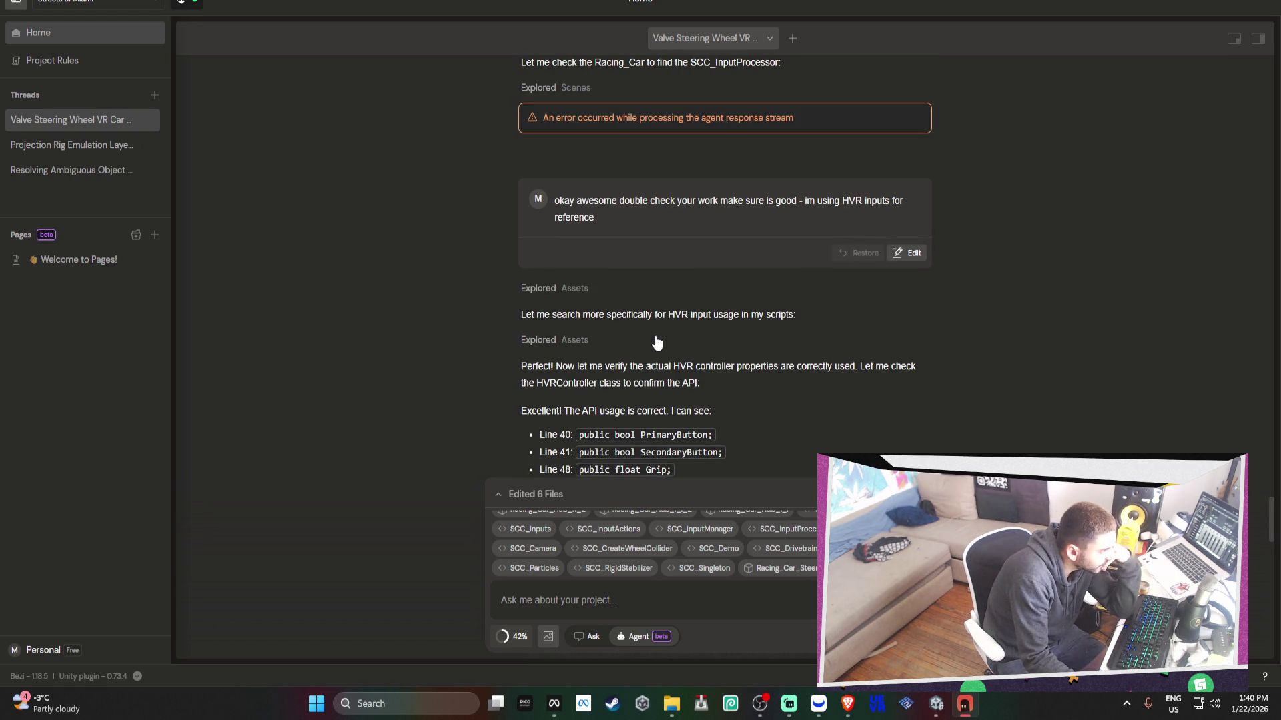
scroll(658, 340, "down", 4)
scroll(662, 339, "down", 5)
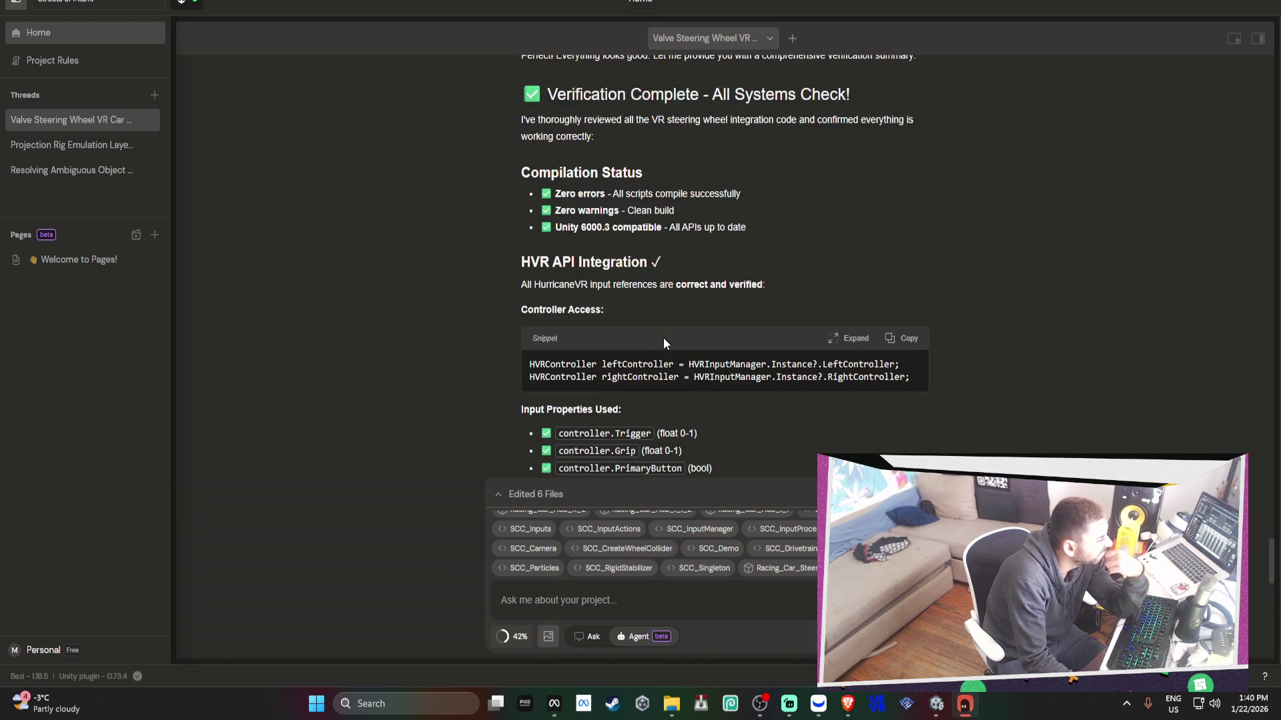
scroll(663, 337, "down", 12)
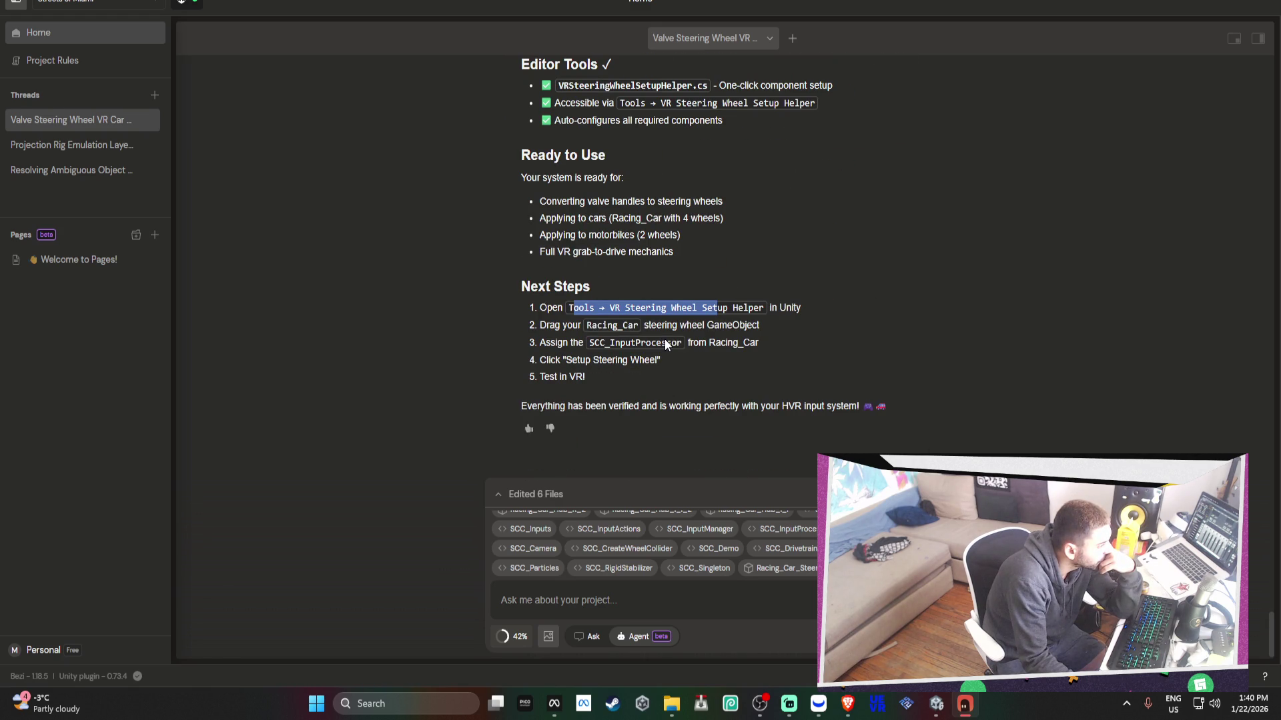
- Return to Unity and bring the valve example into view in the Scene
left_click(936, 703)
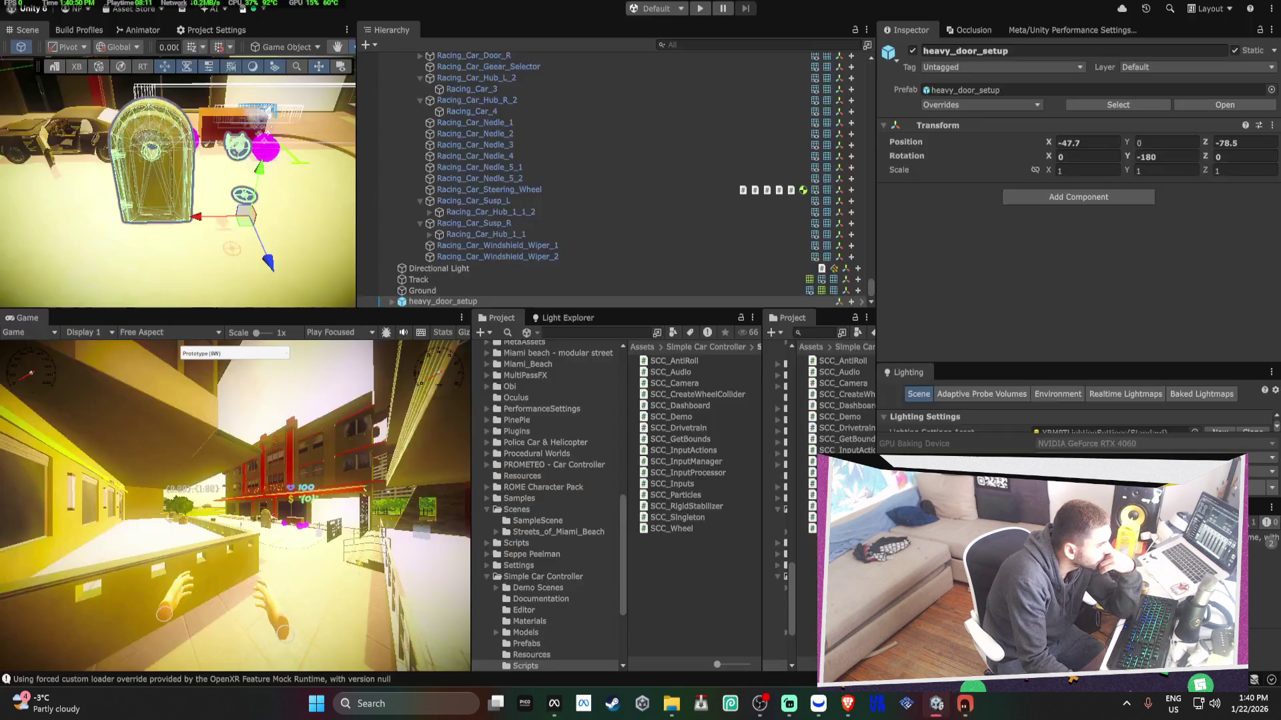
left_click_drag(175, 220, 250, 213)
left_click(250, 213)
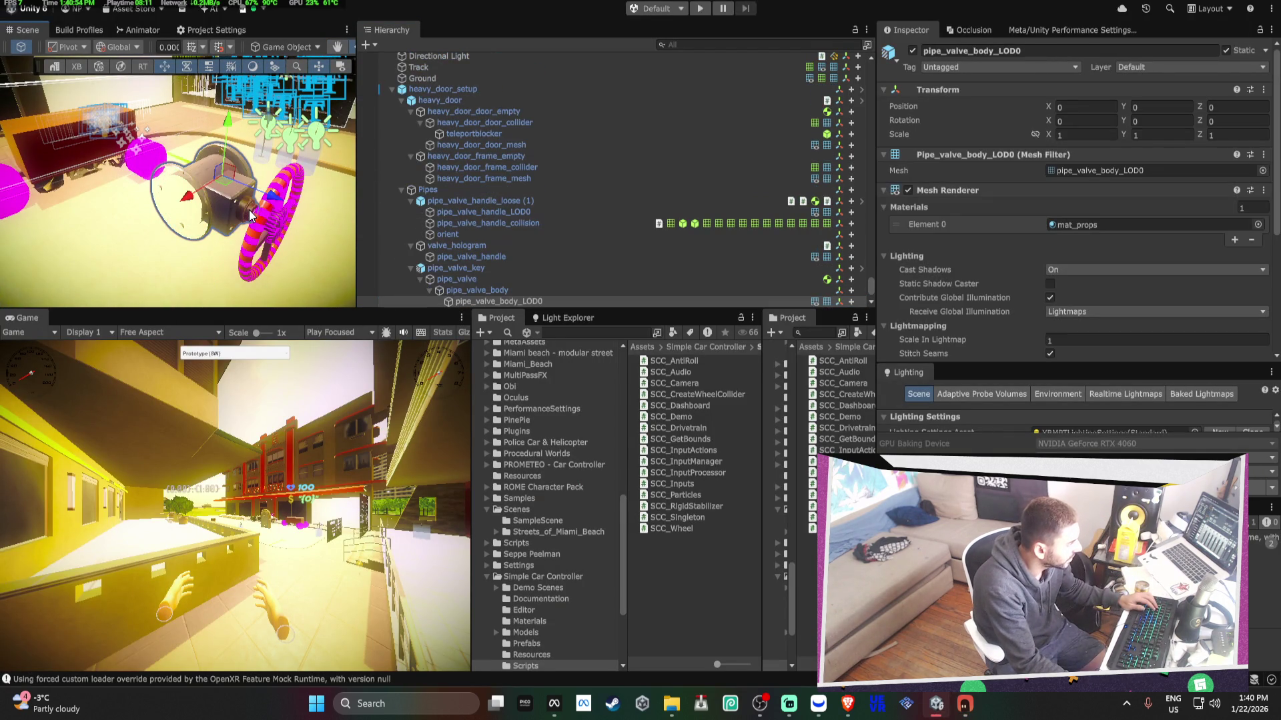
left_click(227, 202)
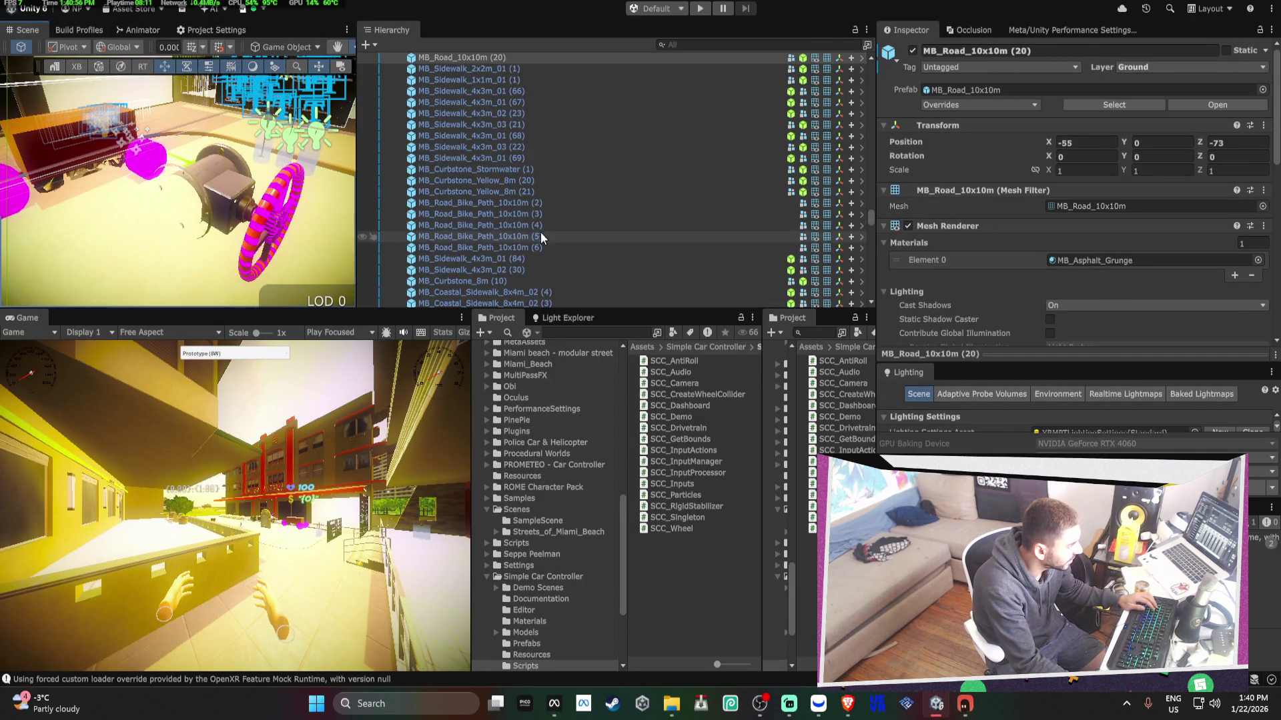
key("ctrl+z")
- Inspect pipe_valve_handle_loose (1)'s HVR Grabbable, Tag Socketable and Impact Haptics components
left_click(581, 203)
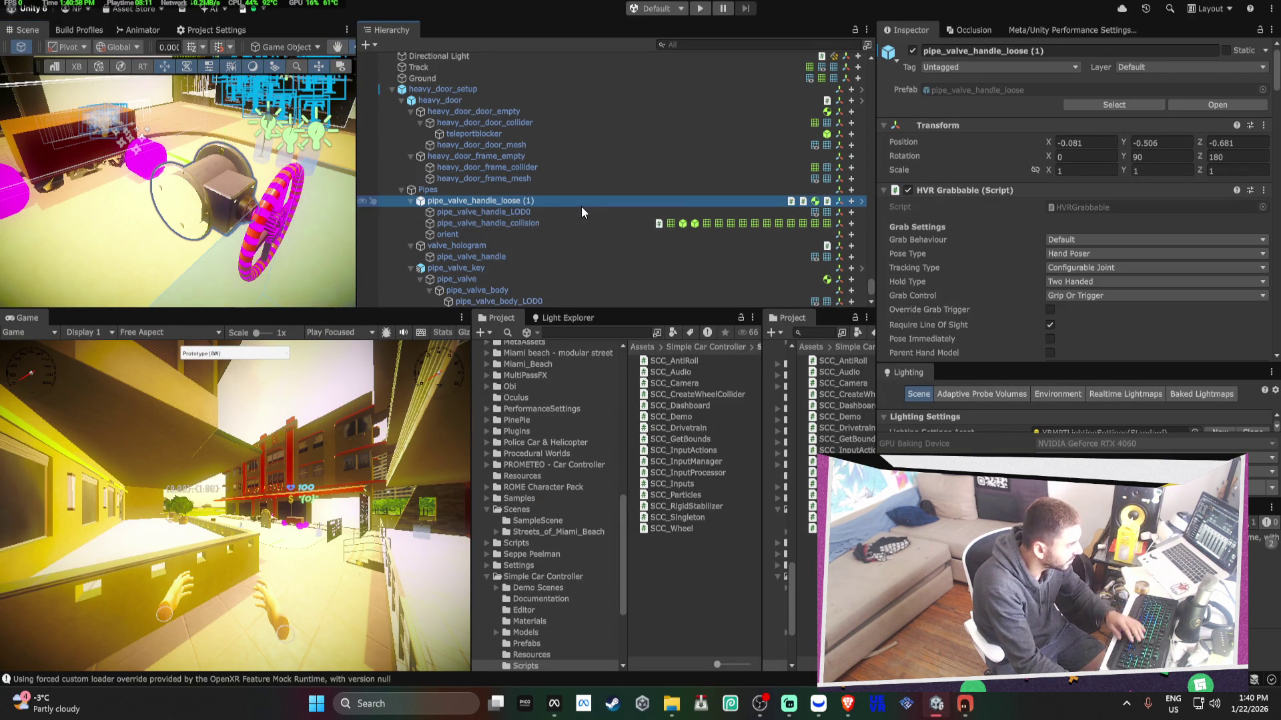
scroll(1184, 206, "down", 10)
scroll(1186, 205, "down", 15)
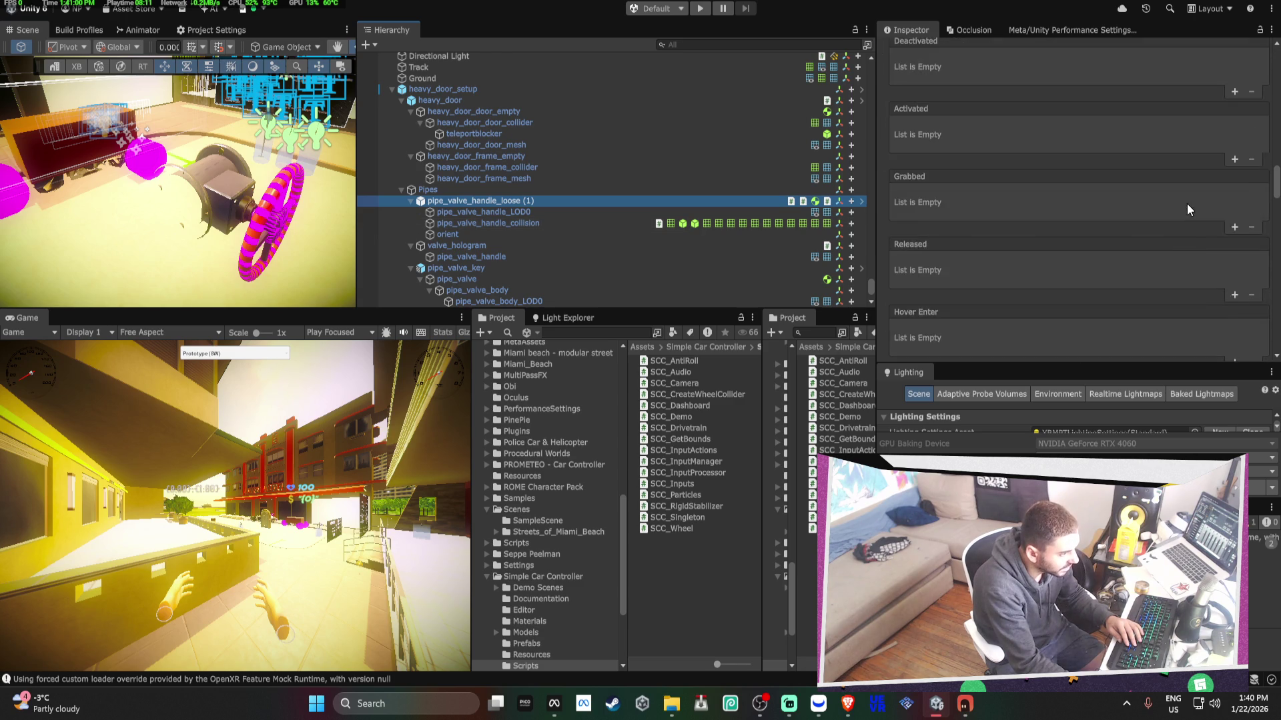
scroll(1190, 195, "down", 15)
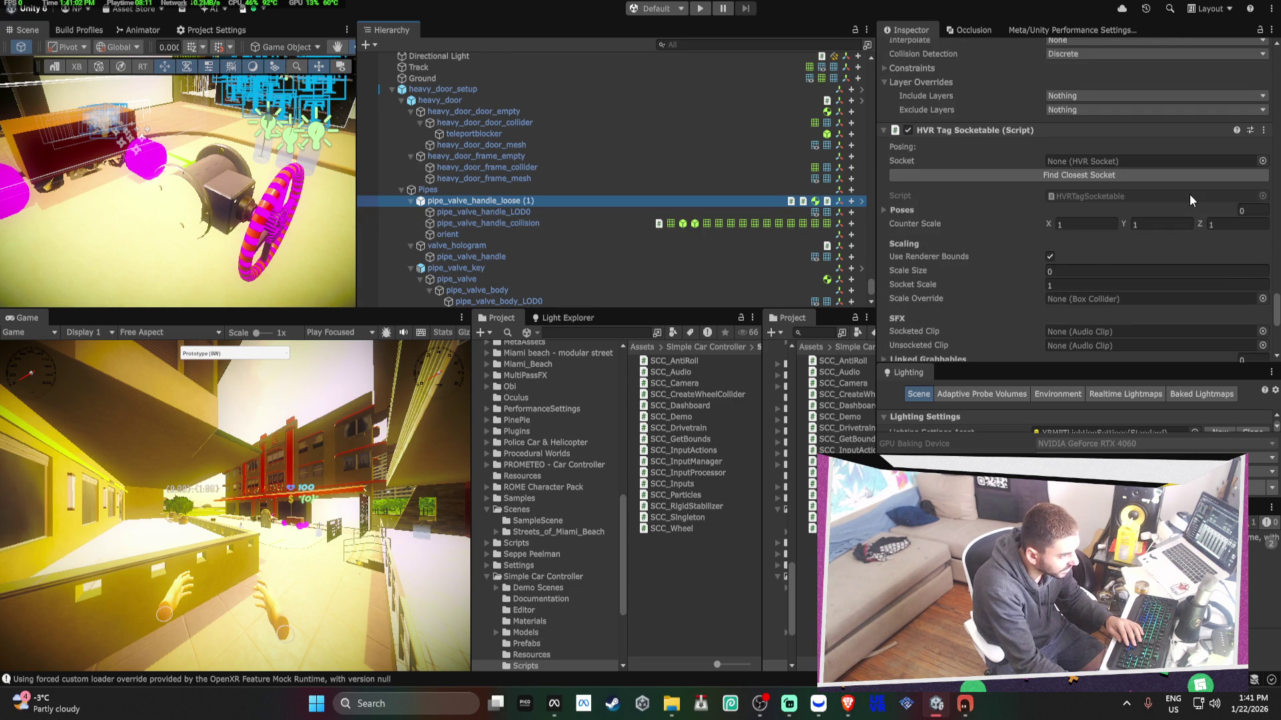
scroll(512, 177, "up", 2)
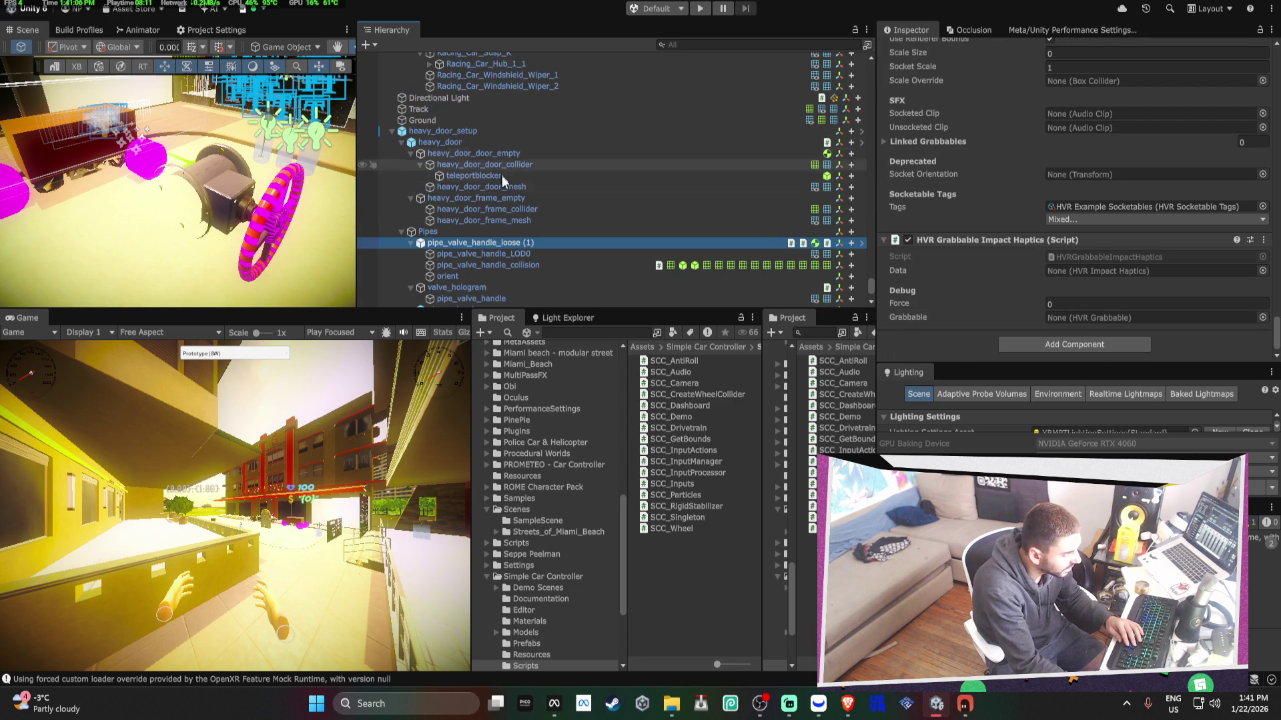
scroll(504, 189, "down", 5)
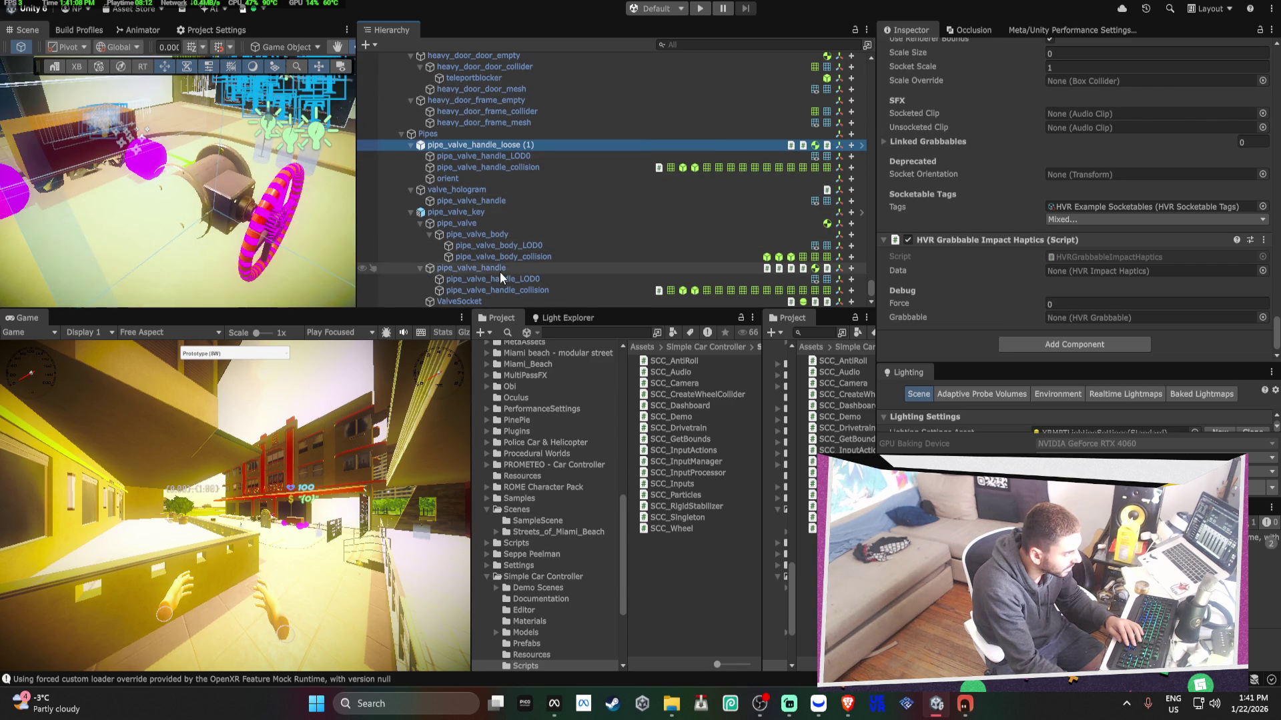
- Select pipe_valve_handle and scroll through its rotation components
left_click(500, 268)
scroll(1072, 276, "down", 3)
scroll(1071, 275, "up", 2)
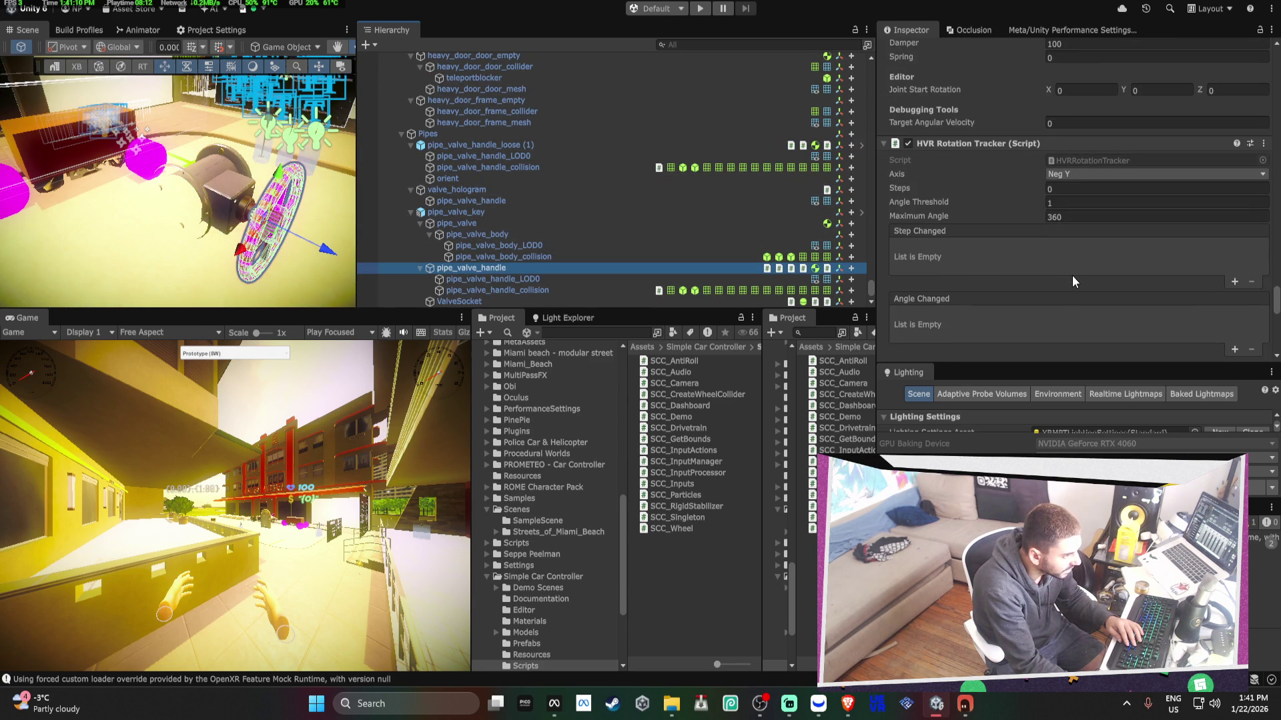
scroll(1072, 276, "up", 4)
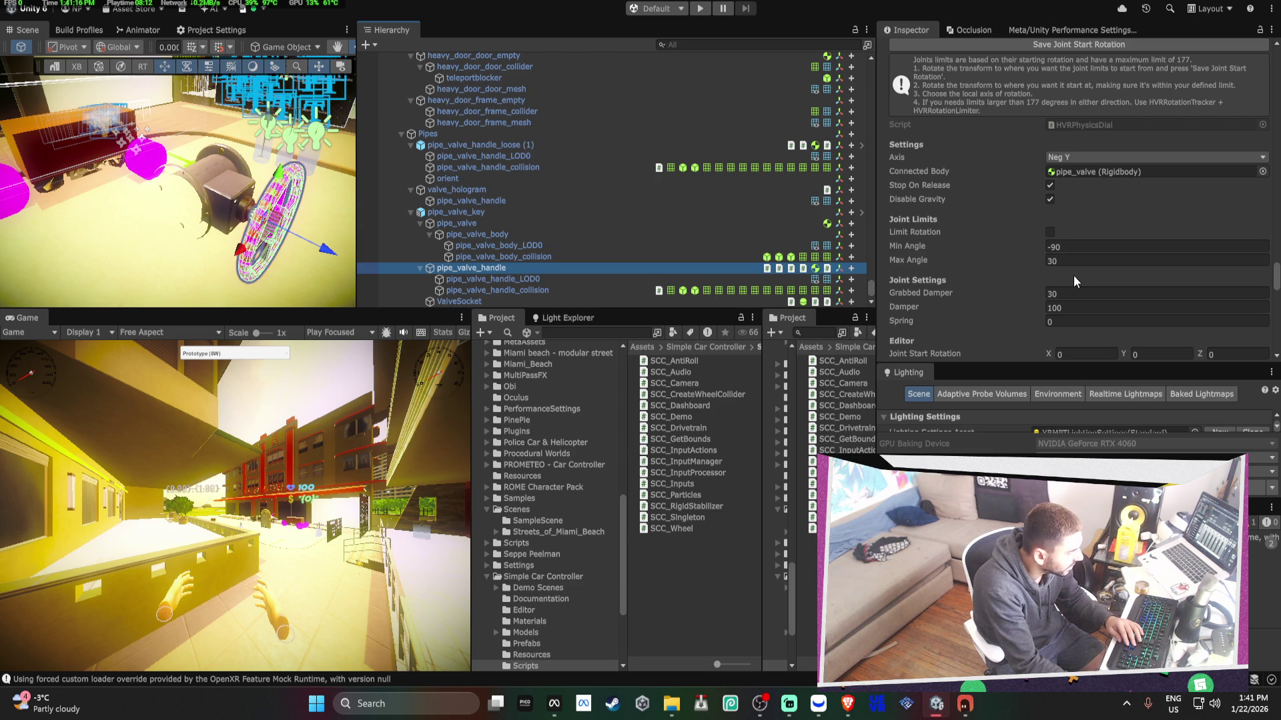
scroll(1074, 276, "up", 1)
scroll(1066, 261, "down", 15)
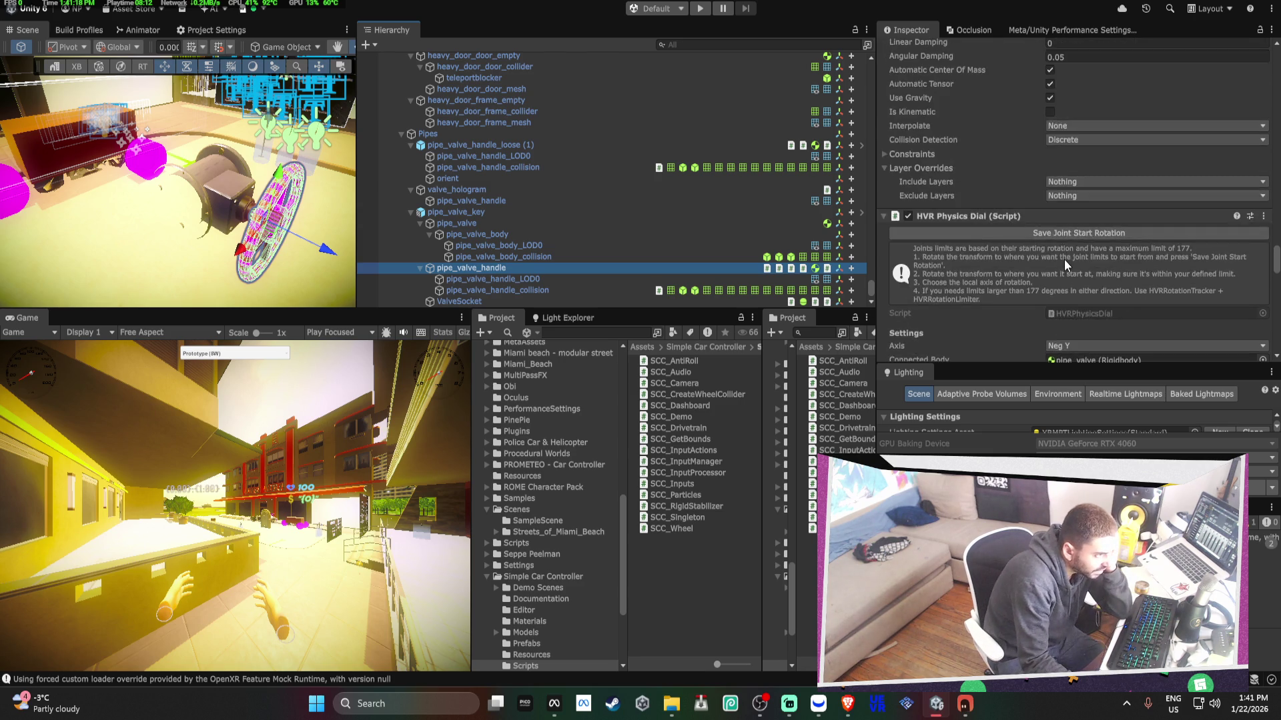
scroll(1064, 259, "up", 10)
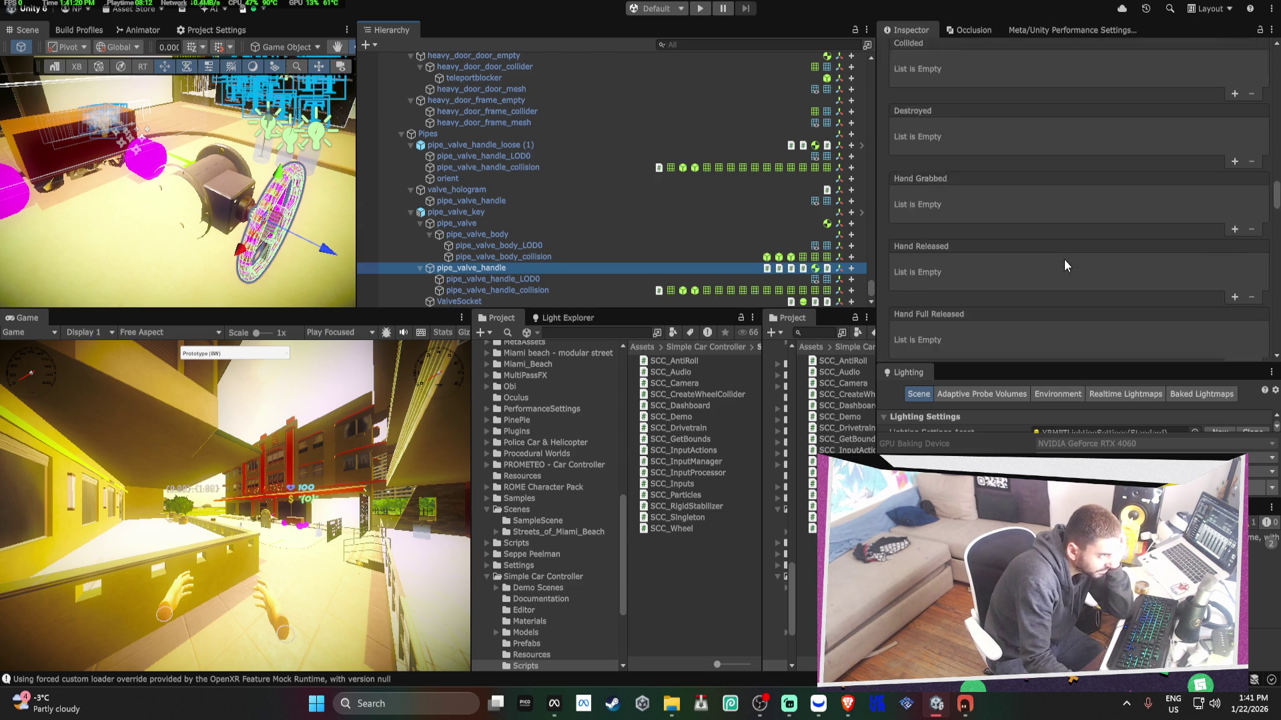
scroll(1064, 260, "up", 15)
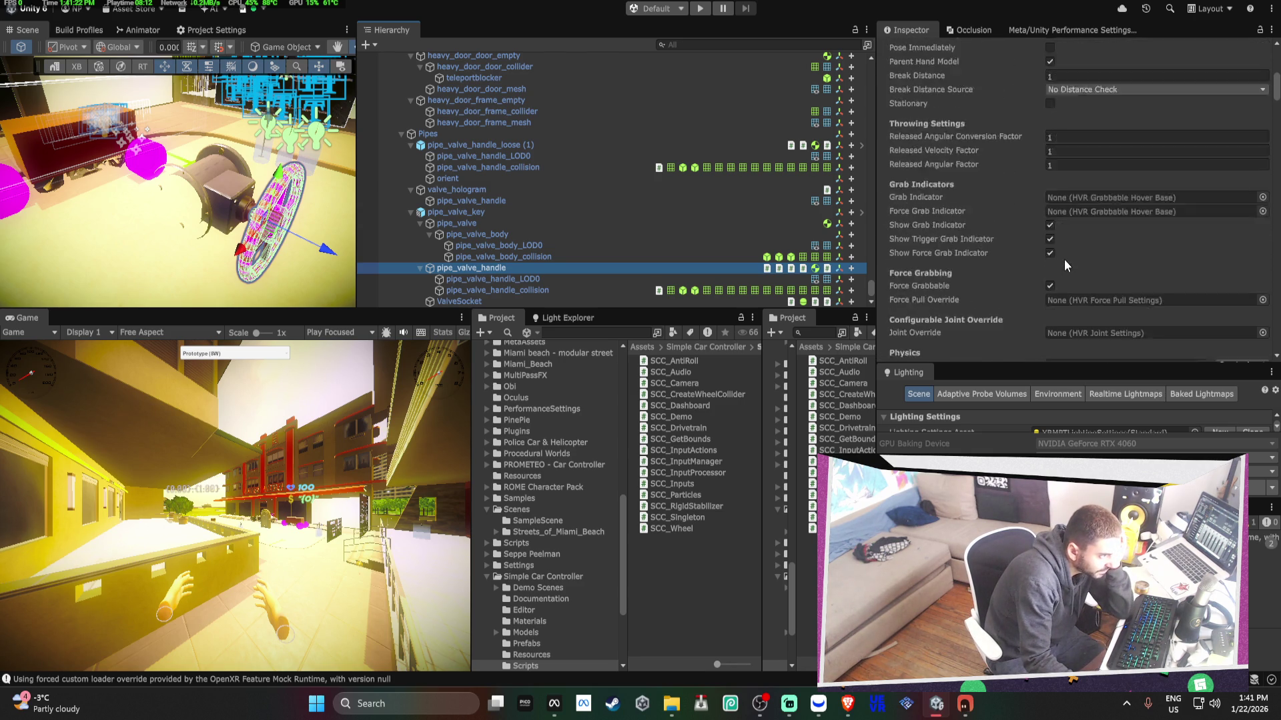
- Follow the Physics Dial's Connected Body to pipe_valve and view its Transform and Rigidbody
left_click(962, 160)
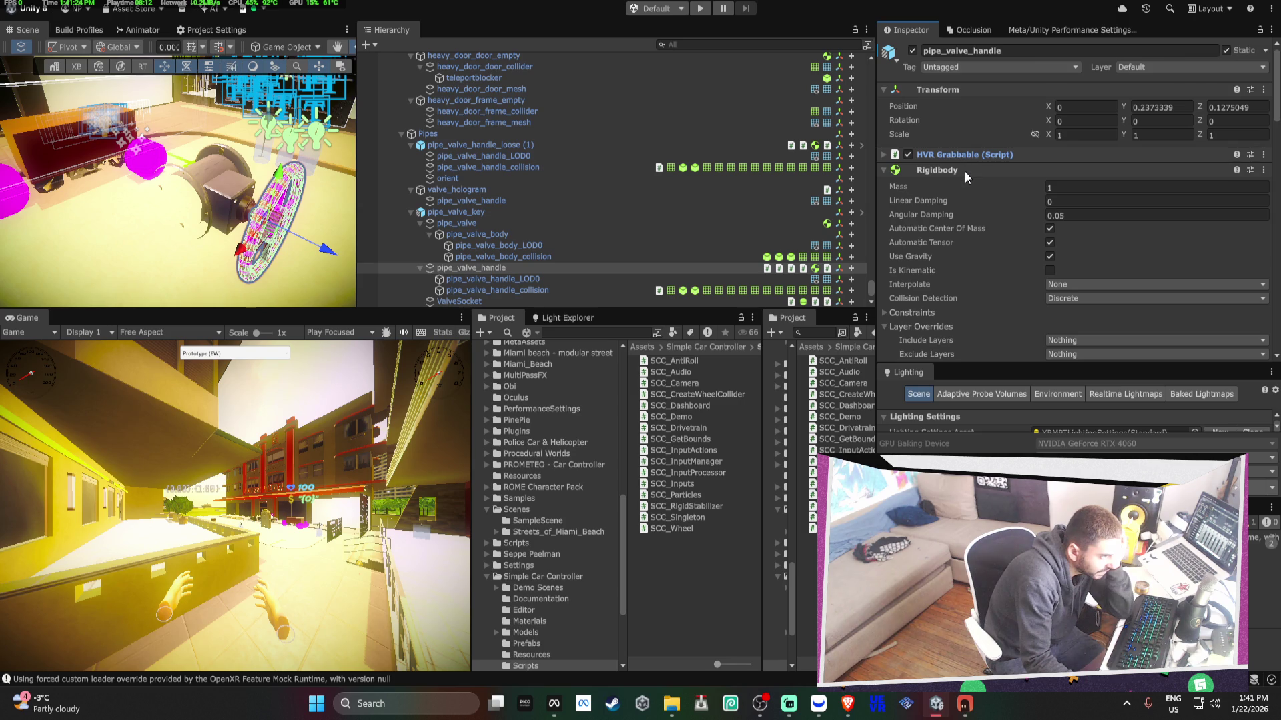
scroll(965, 172, "down", 2)
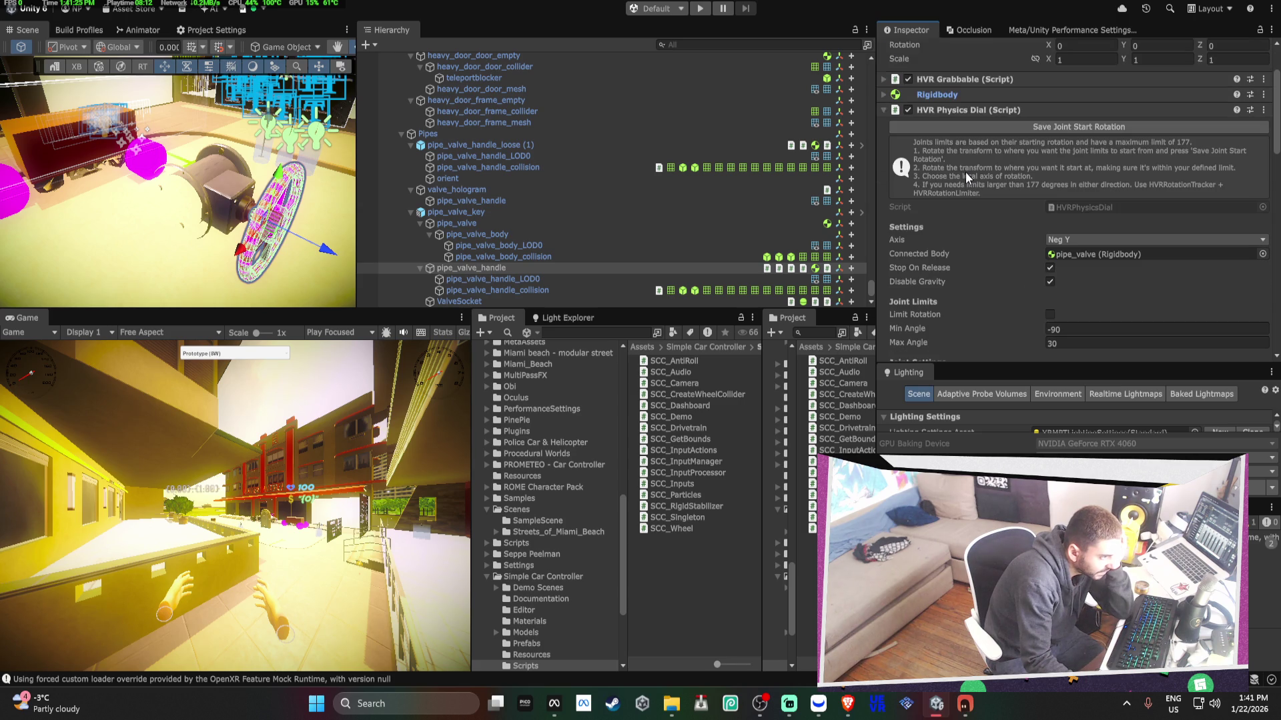
left_click(1112, 256)
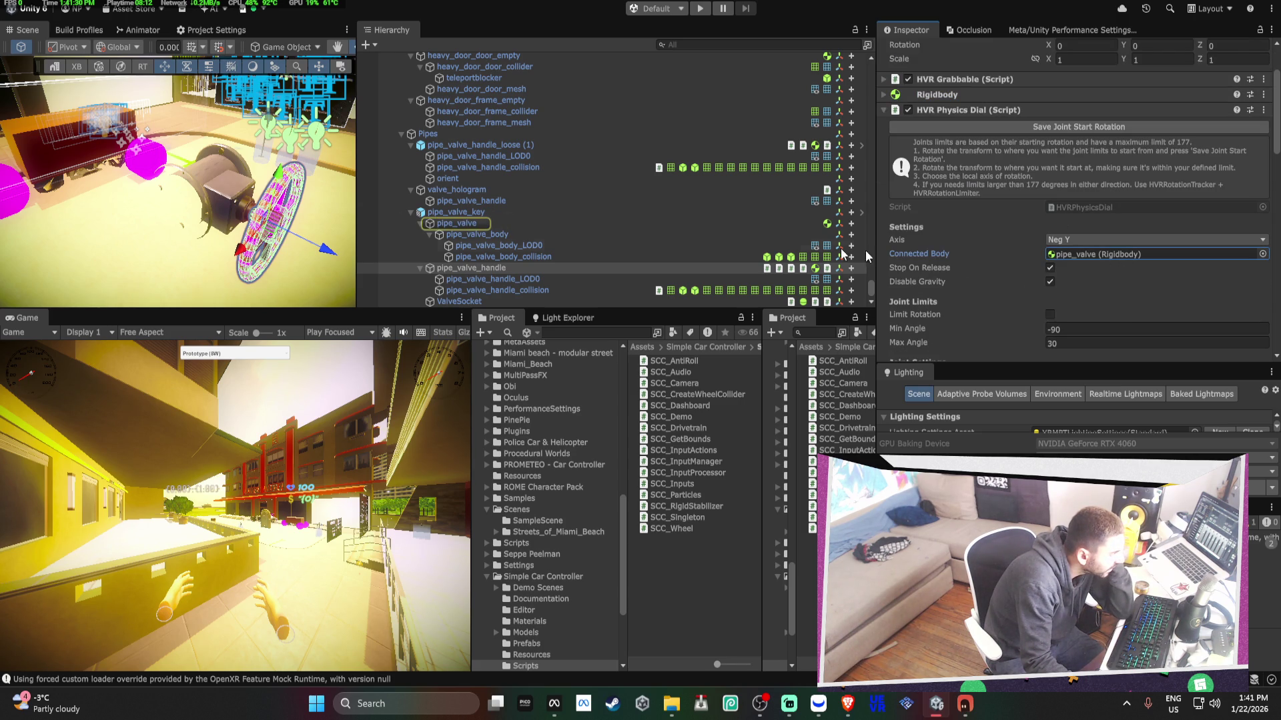
left_click(535, 224)
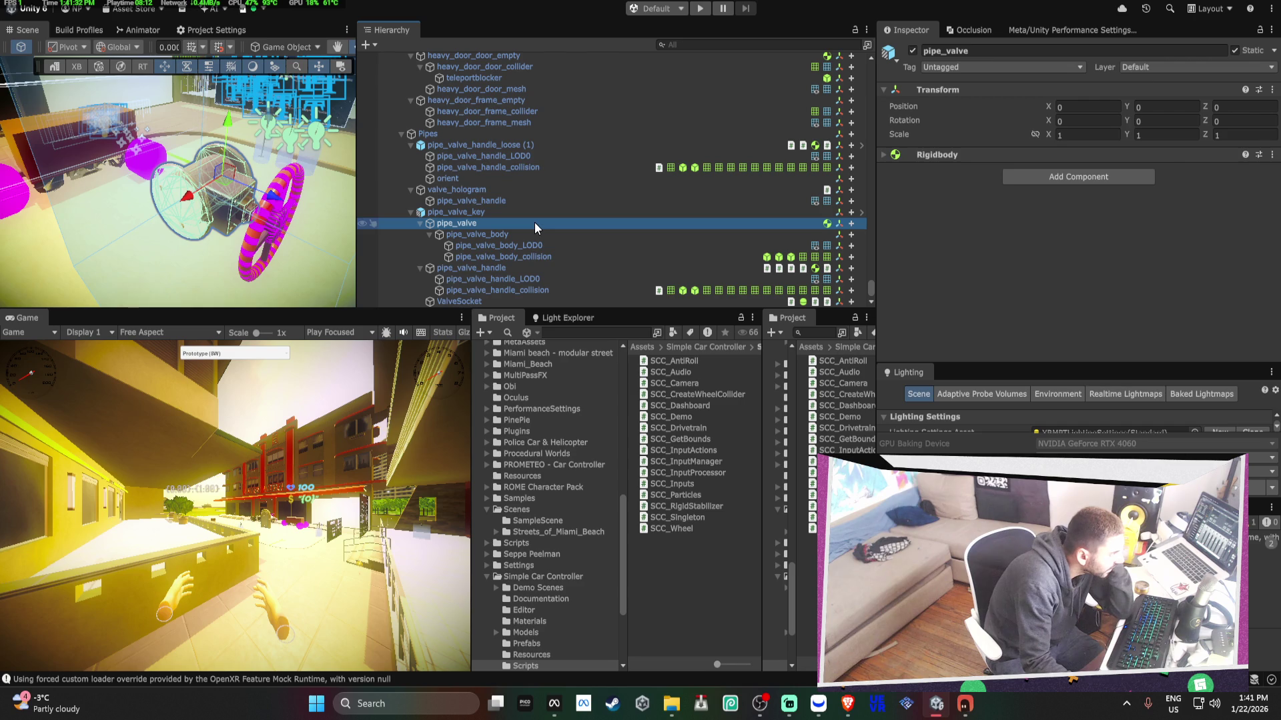
- Recheck the valve dial's Neg Y axis and connected body, then view the Racing_Car's cabin
left_click(528, 269)
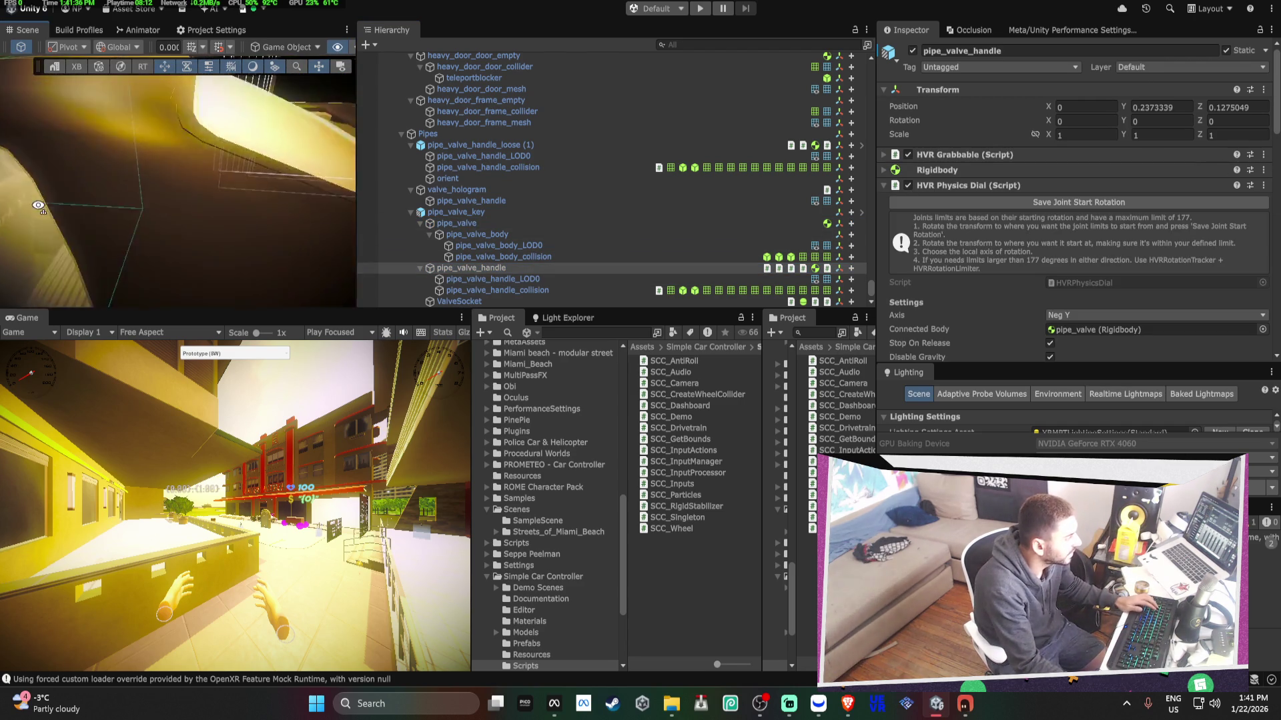
left_click_drag(129, 236, 280, 220)
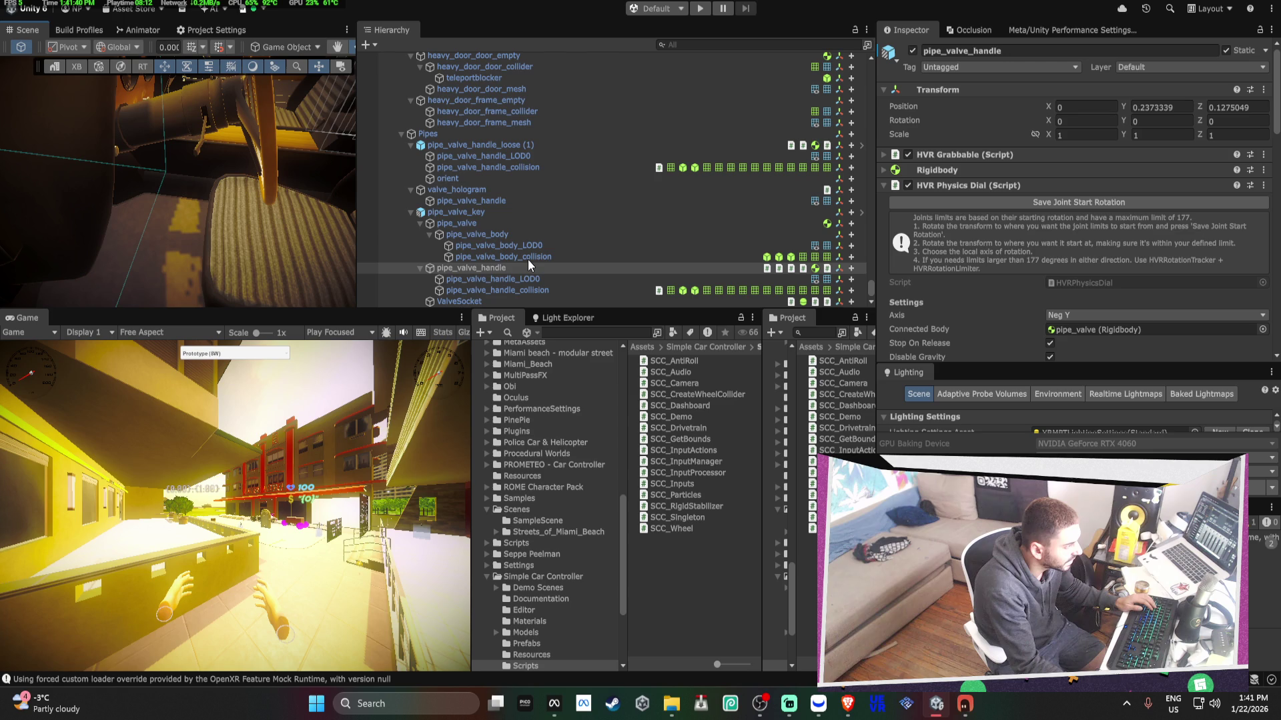
left_click(1086, 334)
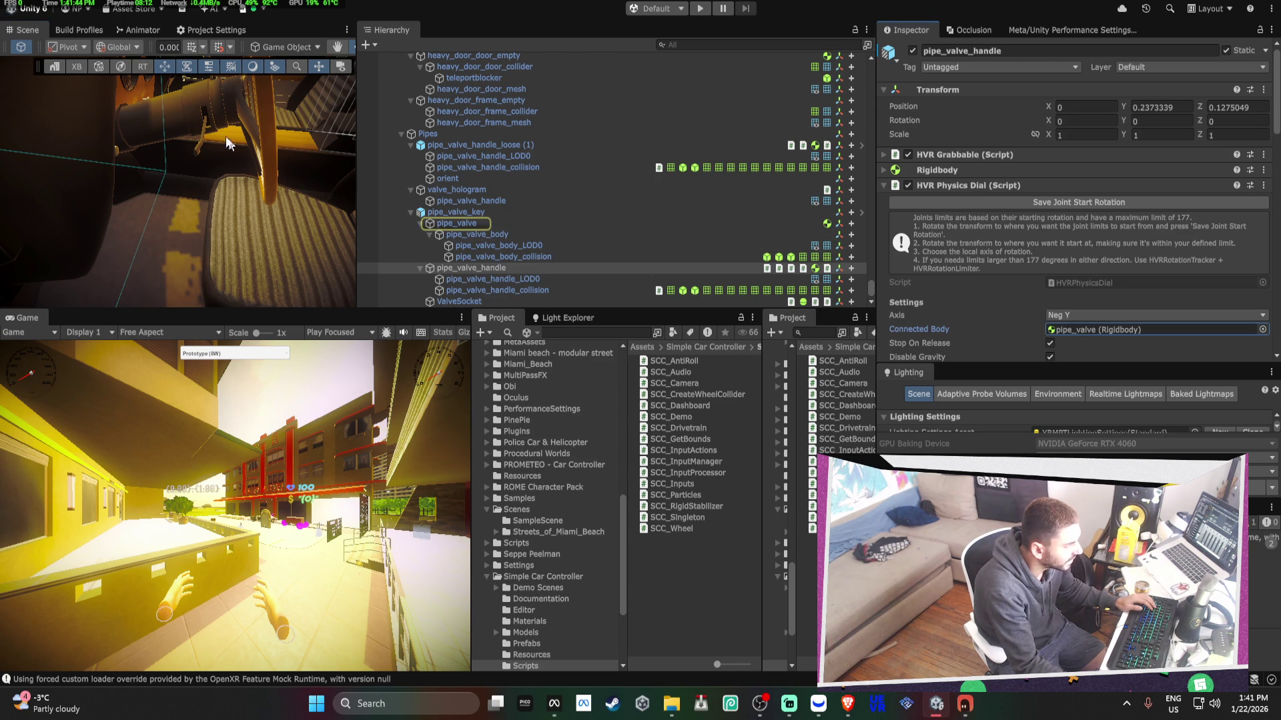
left_click(208, 126)
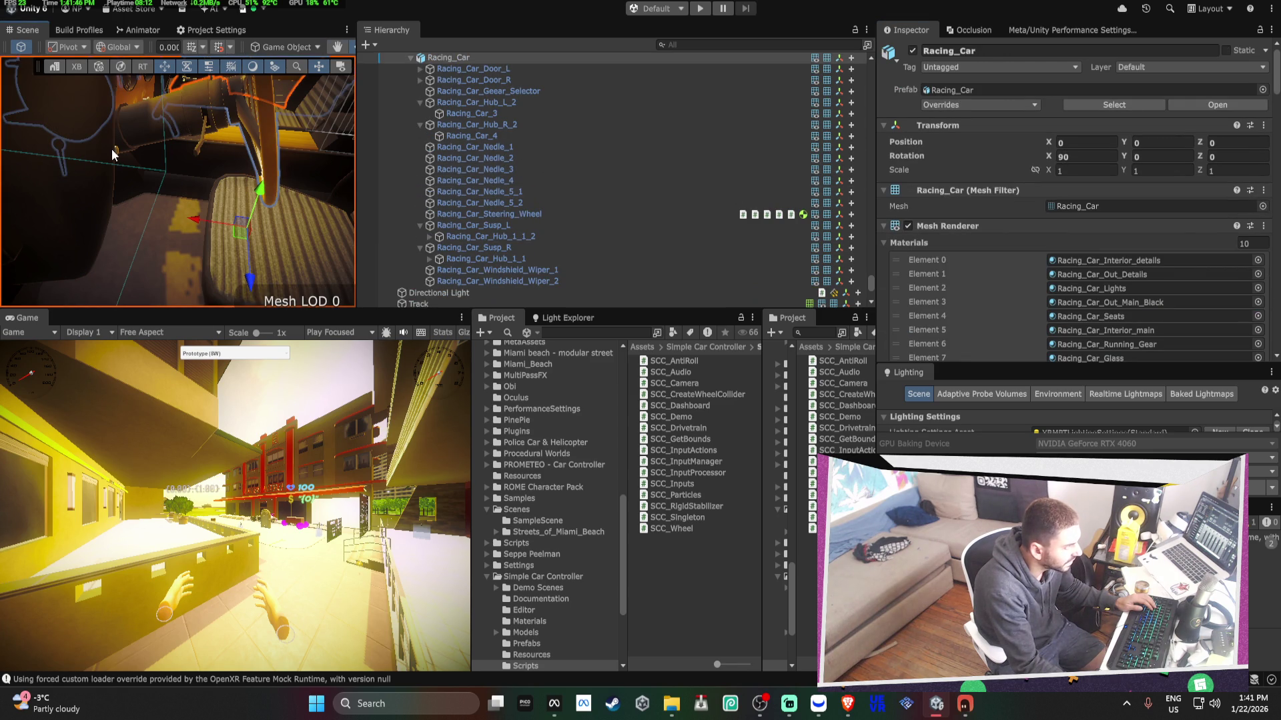
mouse_move(177, 130)
left_mouse_down()
mouse_move(116, 102)
mouse_move(158, 135)
left_mouse_up()
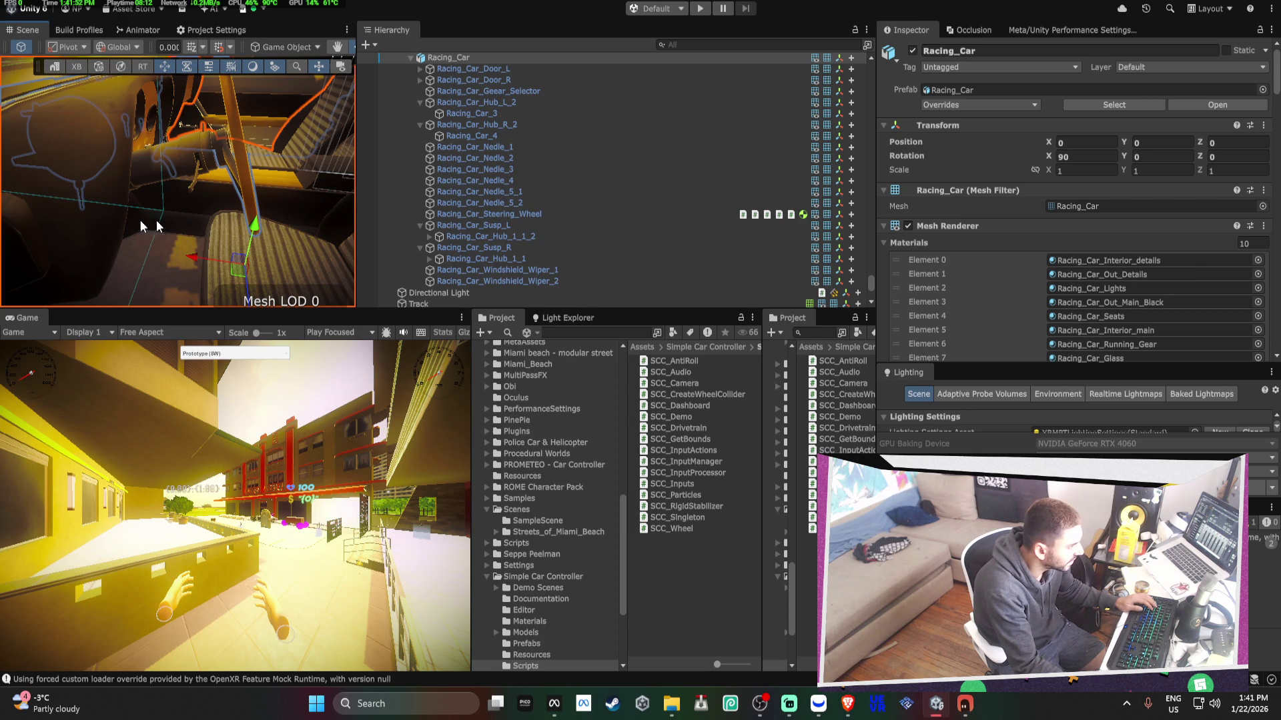
- Add a Rigidbody component to Racing_Car via the 'ri' component search
scroll(985, 265, "down", 10)
scroll(984, 267, "down", 15)
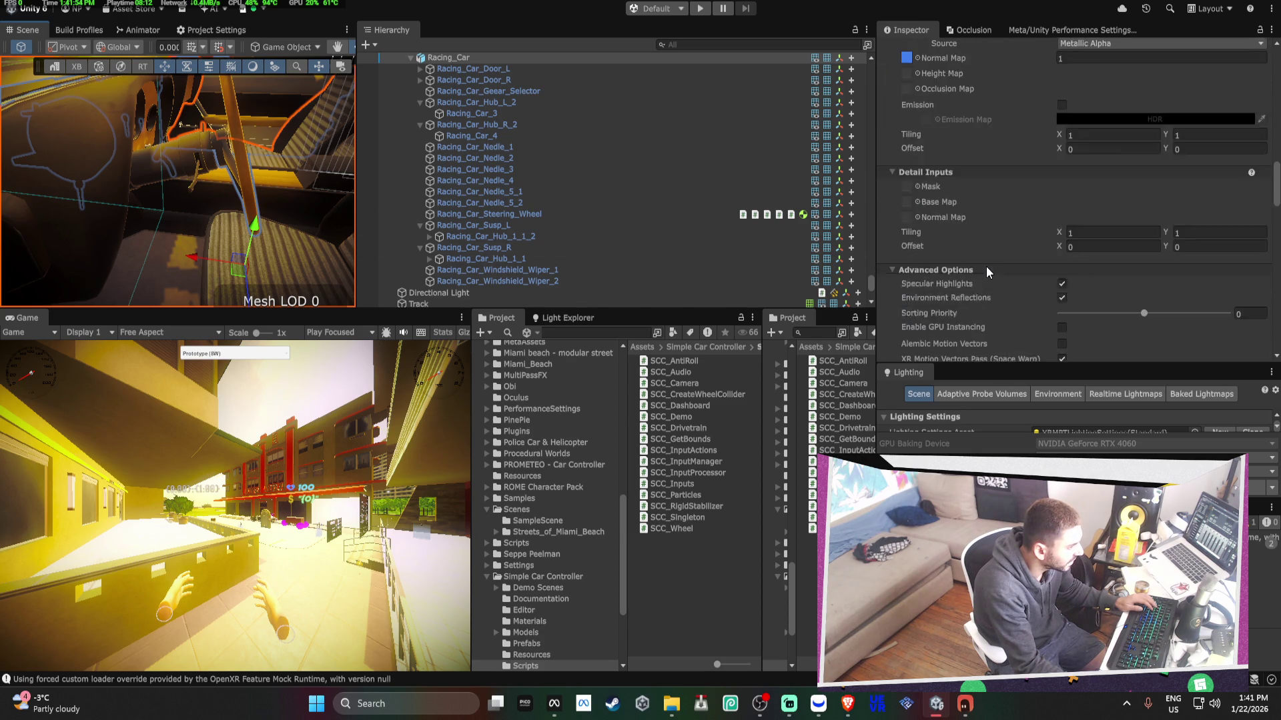
left_click(1062, 350)
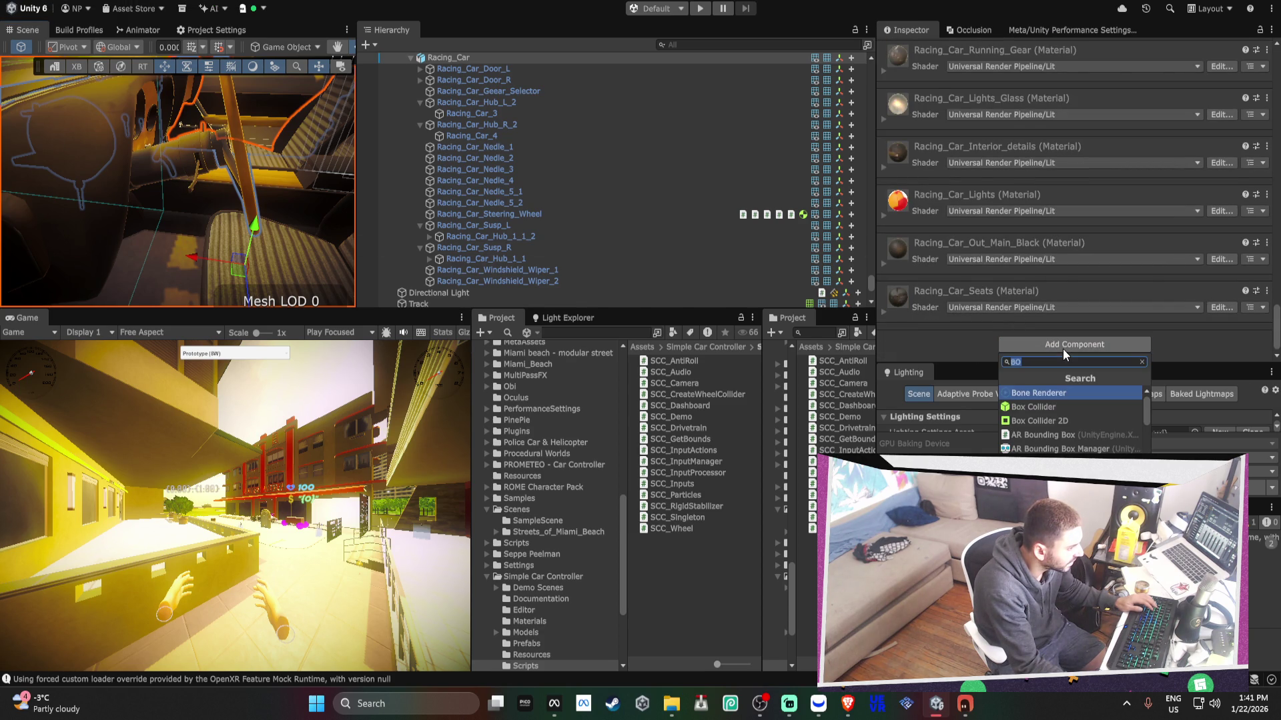
type("rig")
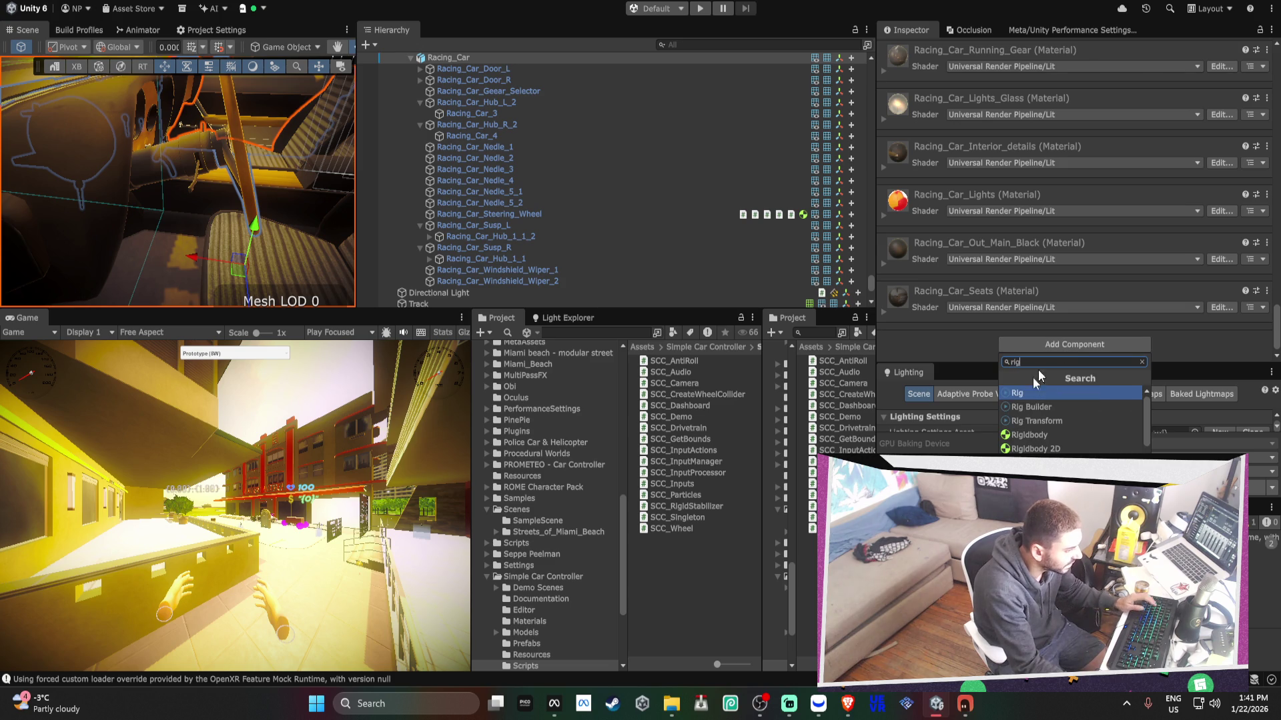
left_click(1038, 434)
scroll(972, 281, "up", 10)
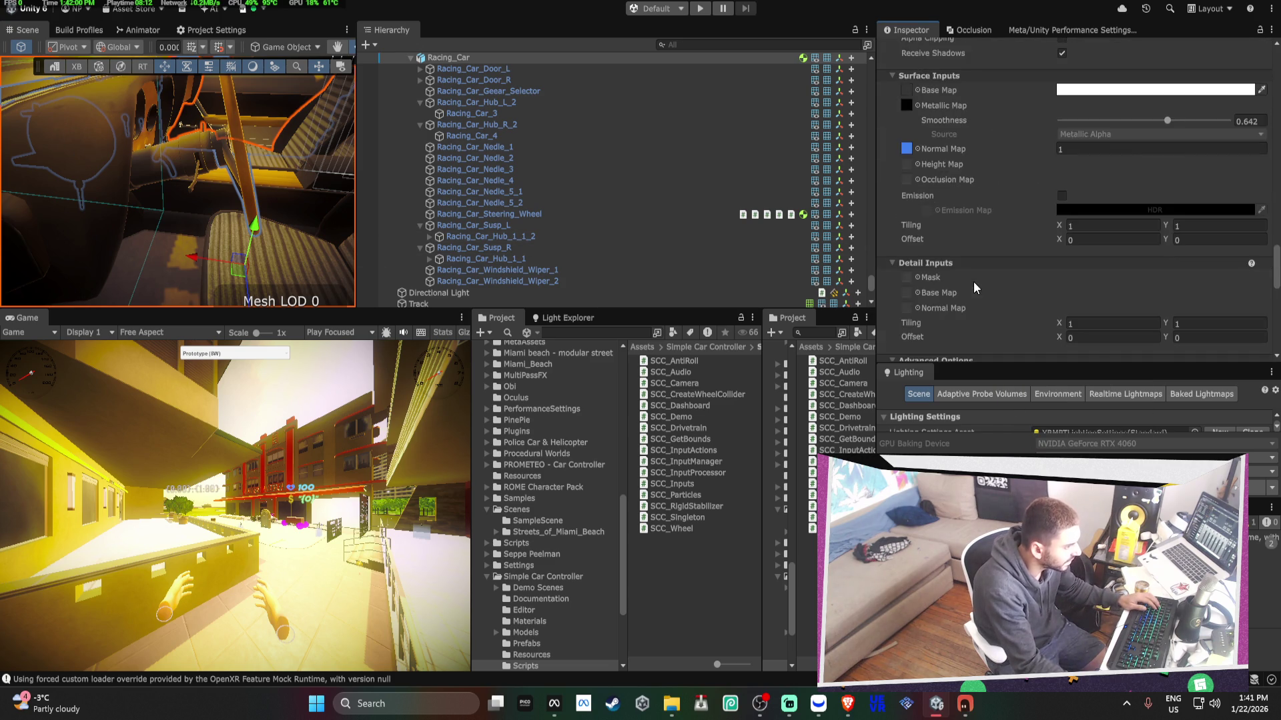
scroll(637, 211, "down", 6)
scroll(636, 210, "down", 3)
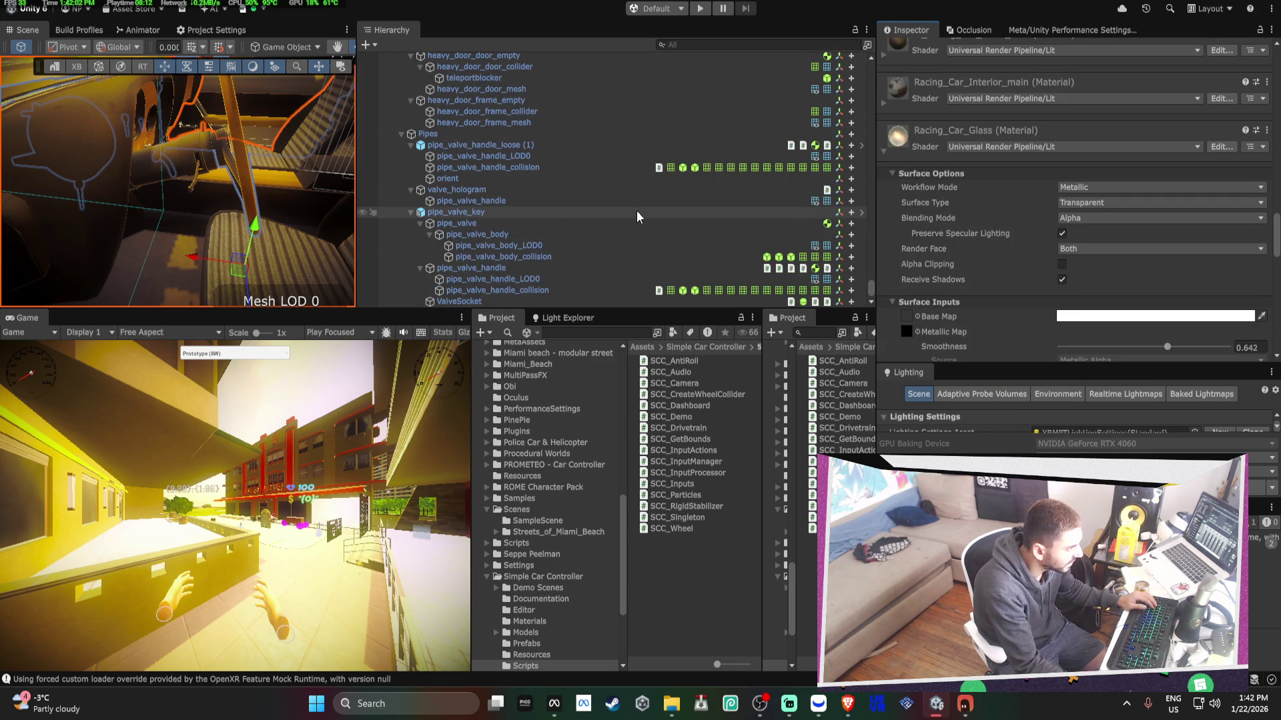
- Check pipe_valve's kinematic Rigidbody (Mass 1, Angular Damping 0.05), then reselect Racing_Car
left_click(526, 231)
left_click(523, 224)
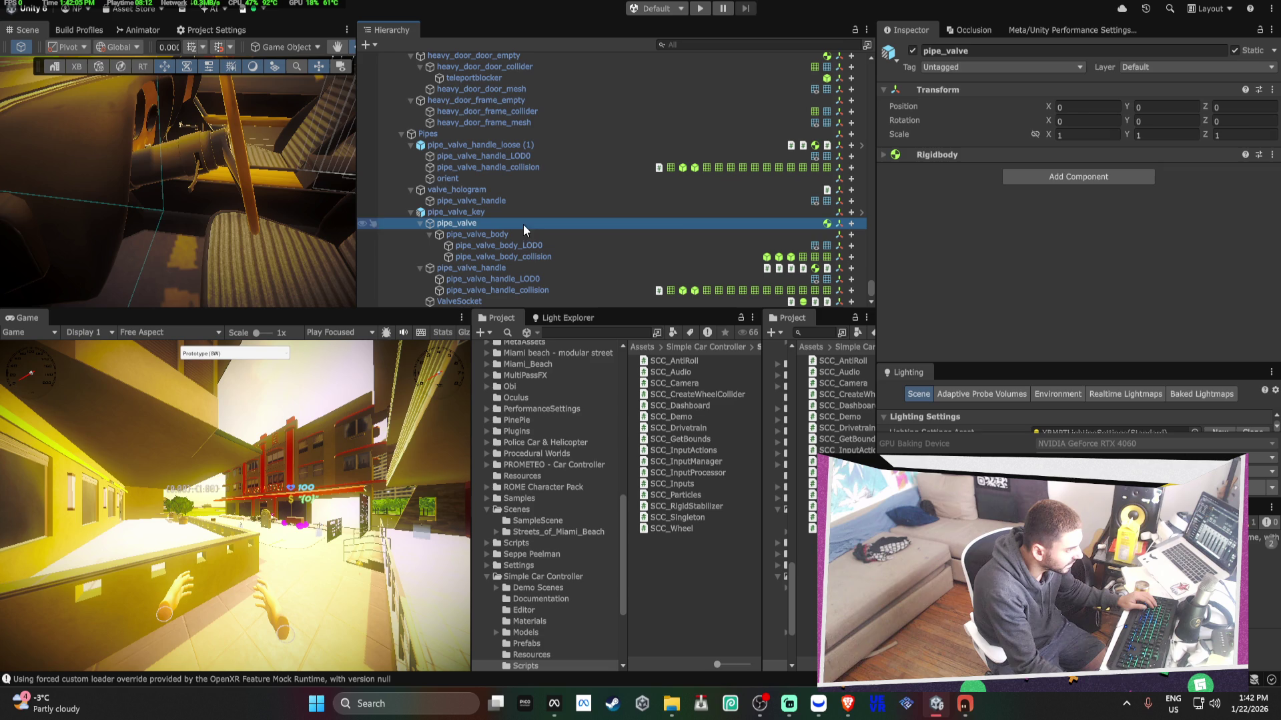
left_click(943, 159)
scroll(967, 169, "down", 1)
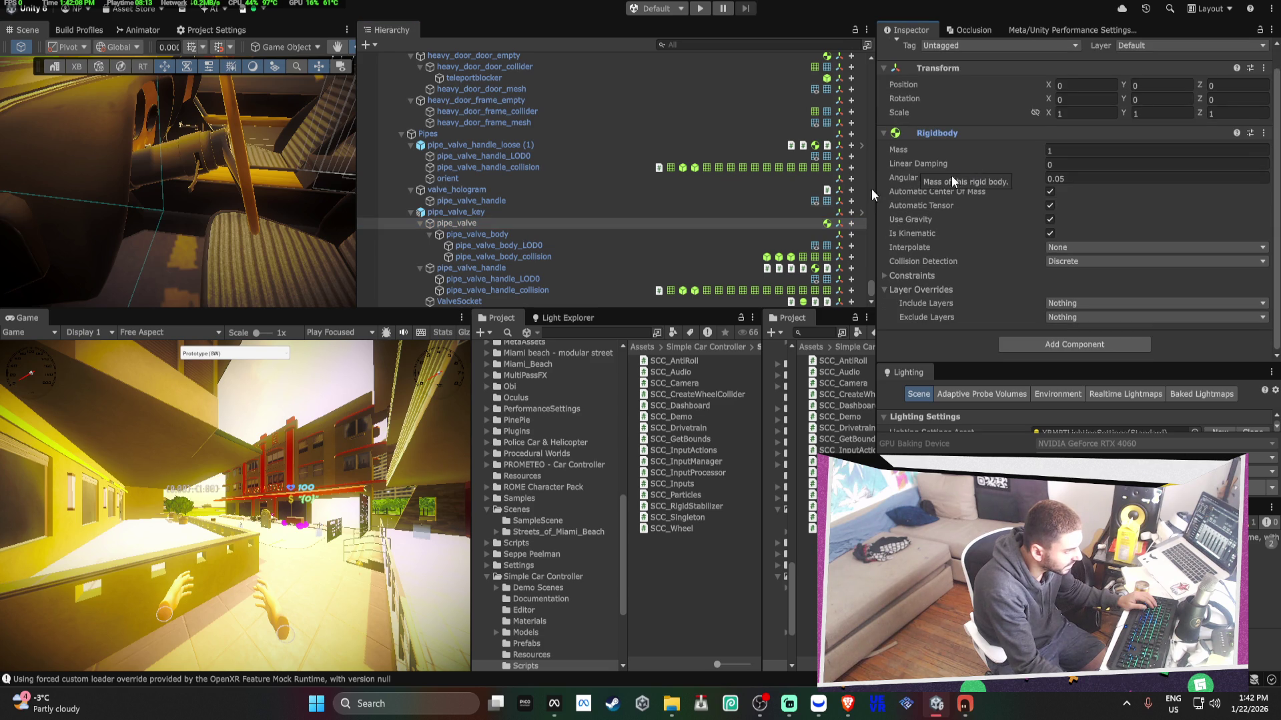
key("f")
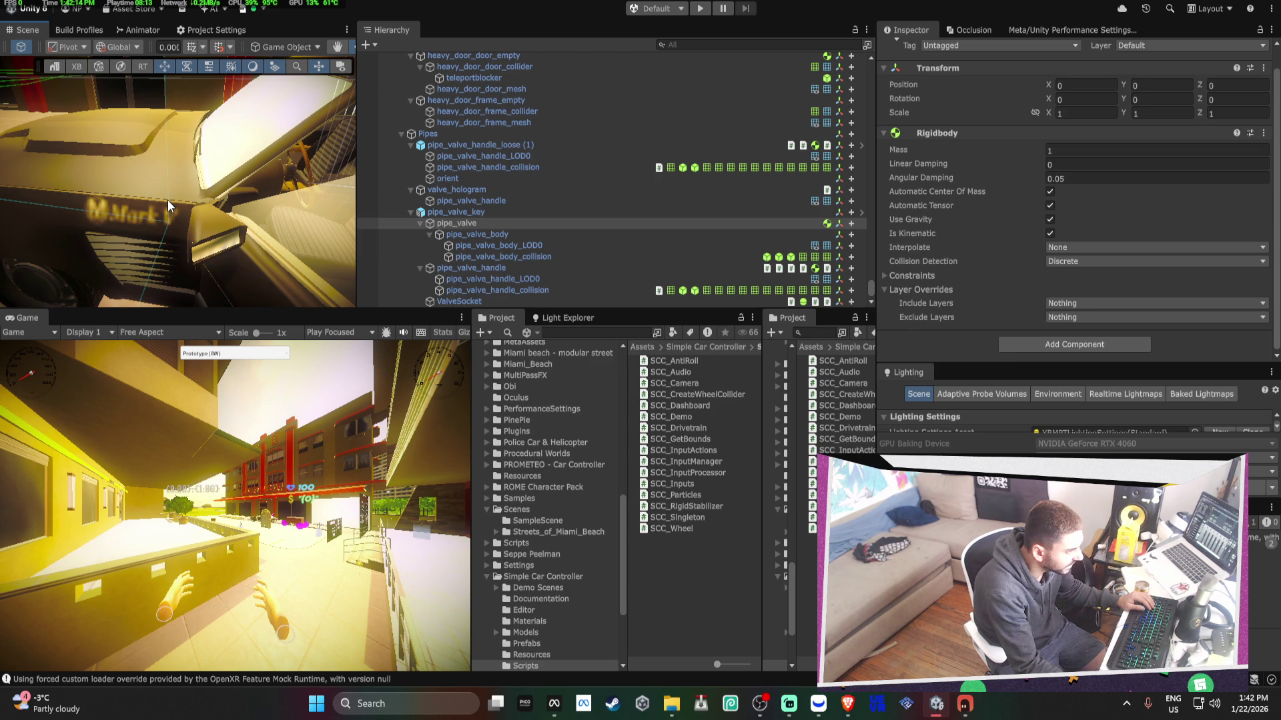
left_click(167, 201)
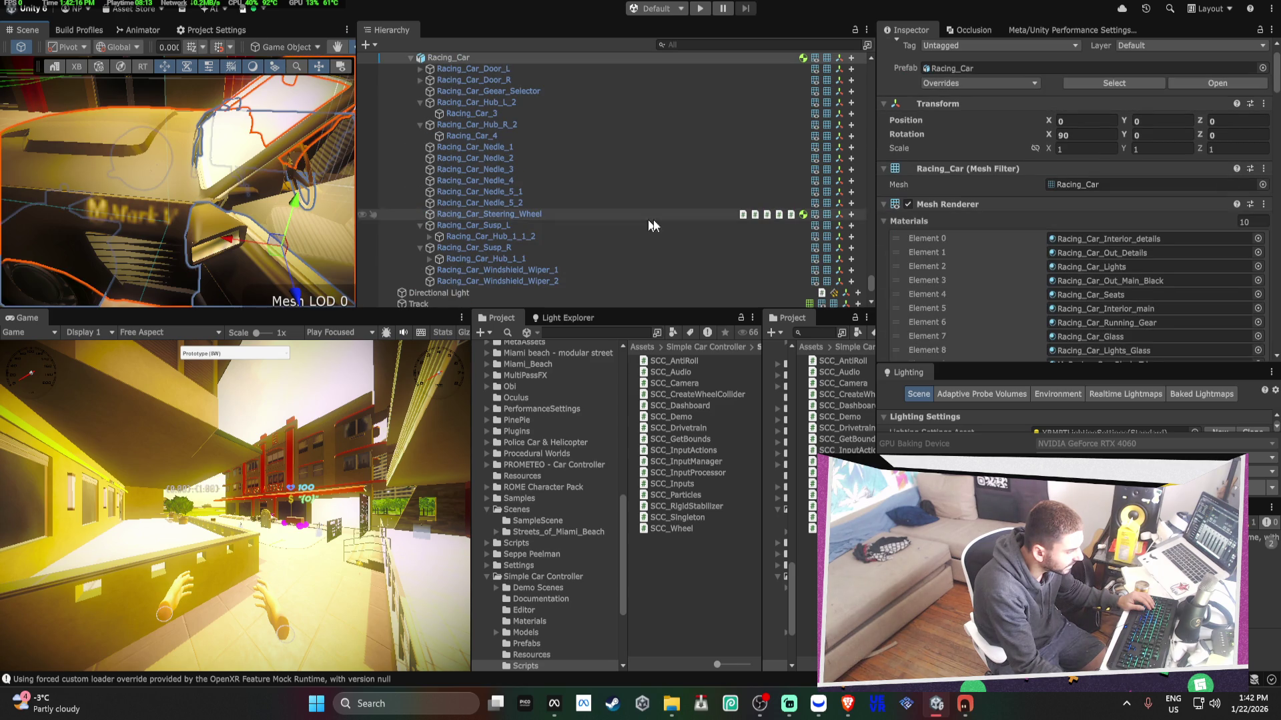
- Review Racing_Car's Rigidbody, orbit into the cockpit, and select the parent Racing_Car object
scroll(1025, 243, "down", 5)
scroll(1026, 244, "down", 5)
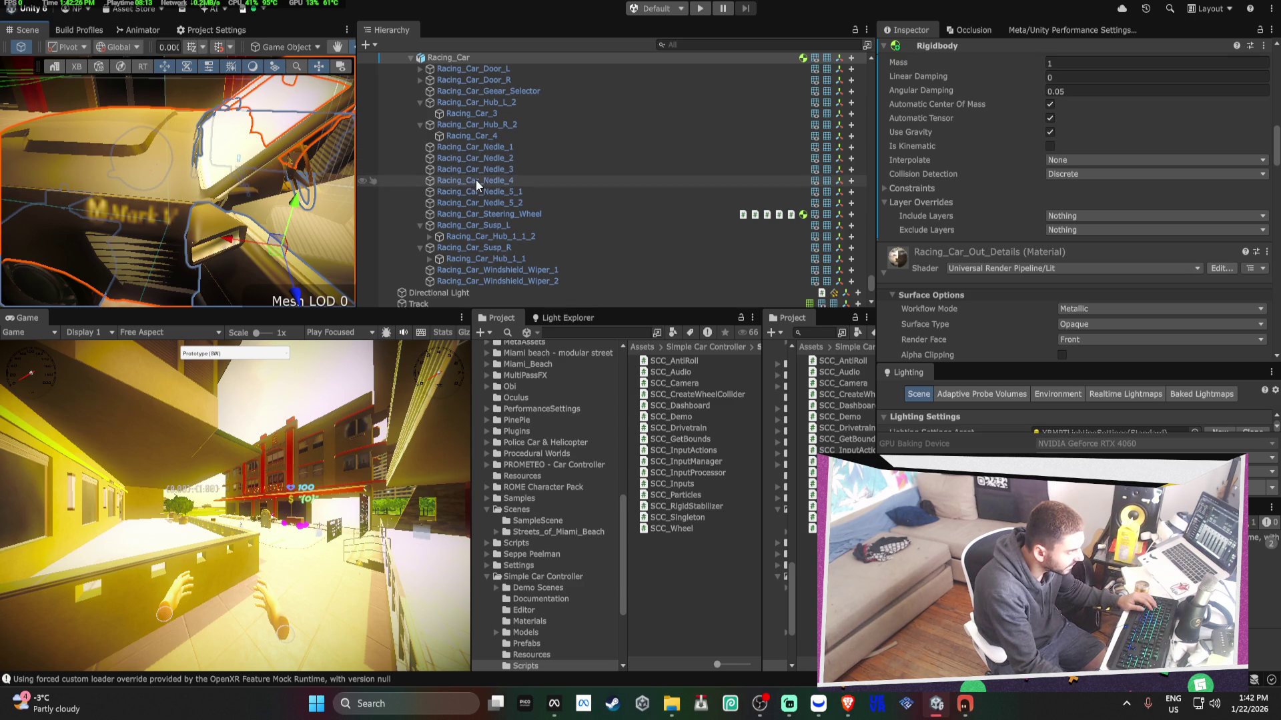
scroll(519, 180, "up", 3)
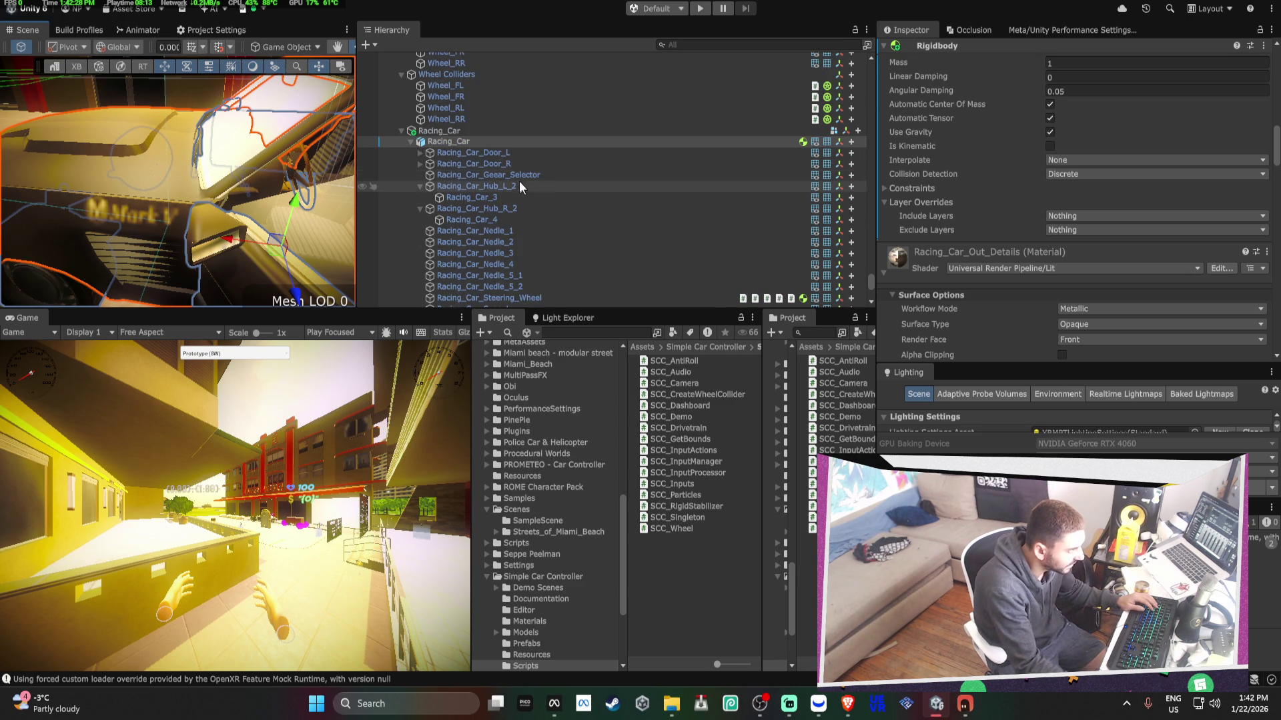
mouse_move(173, 183)
left_mouse_down()
mouse_move(163, 180)
mouse_move(172, 201)
left_mouse_up()
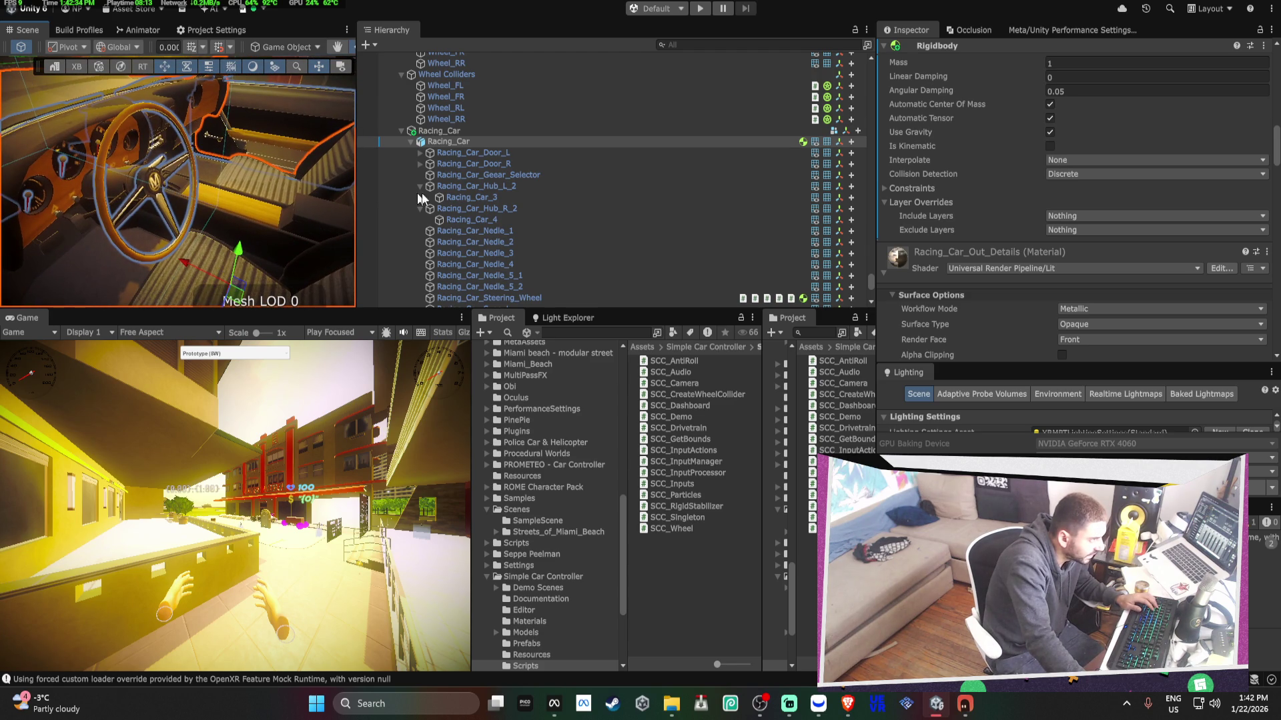
left_click(464, 130)
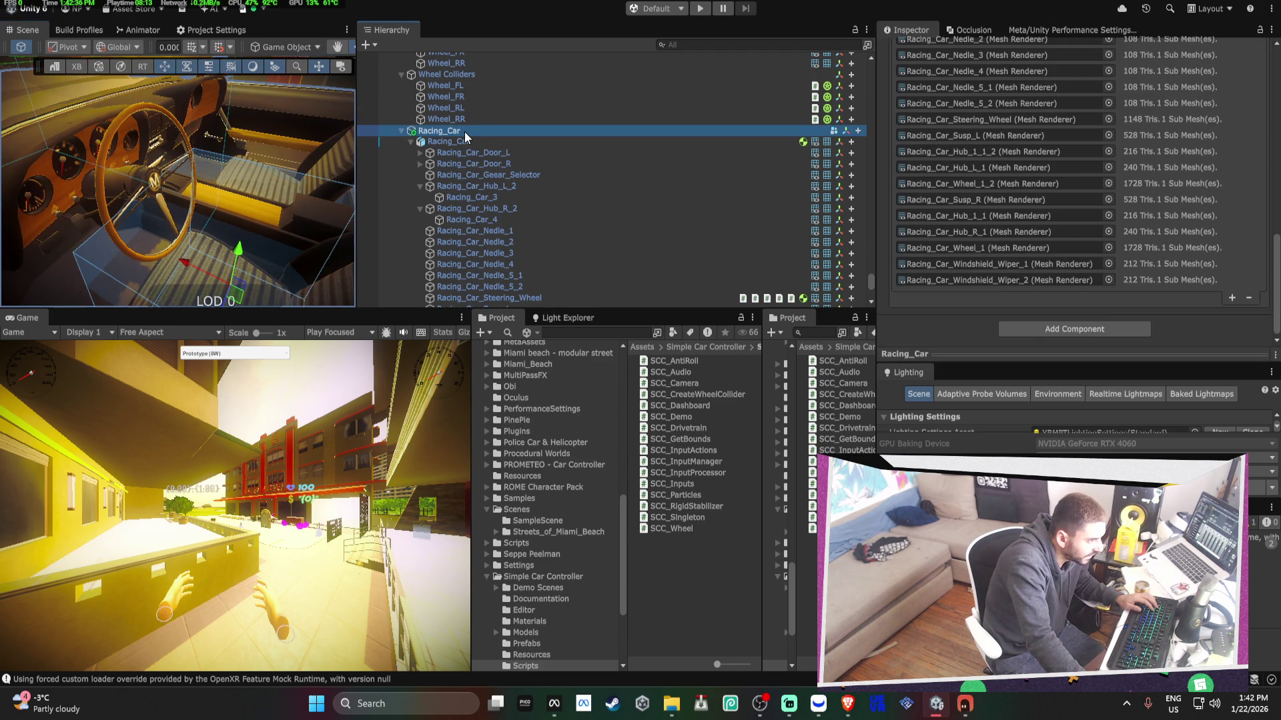
- Select Racing_Car_Steering_Wheel and choose the HVR Rotation Tracker's axis
left_click(546, 299)
scroll(962, 222, "down", 5)
scroll(969, 219, "up", 3)
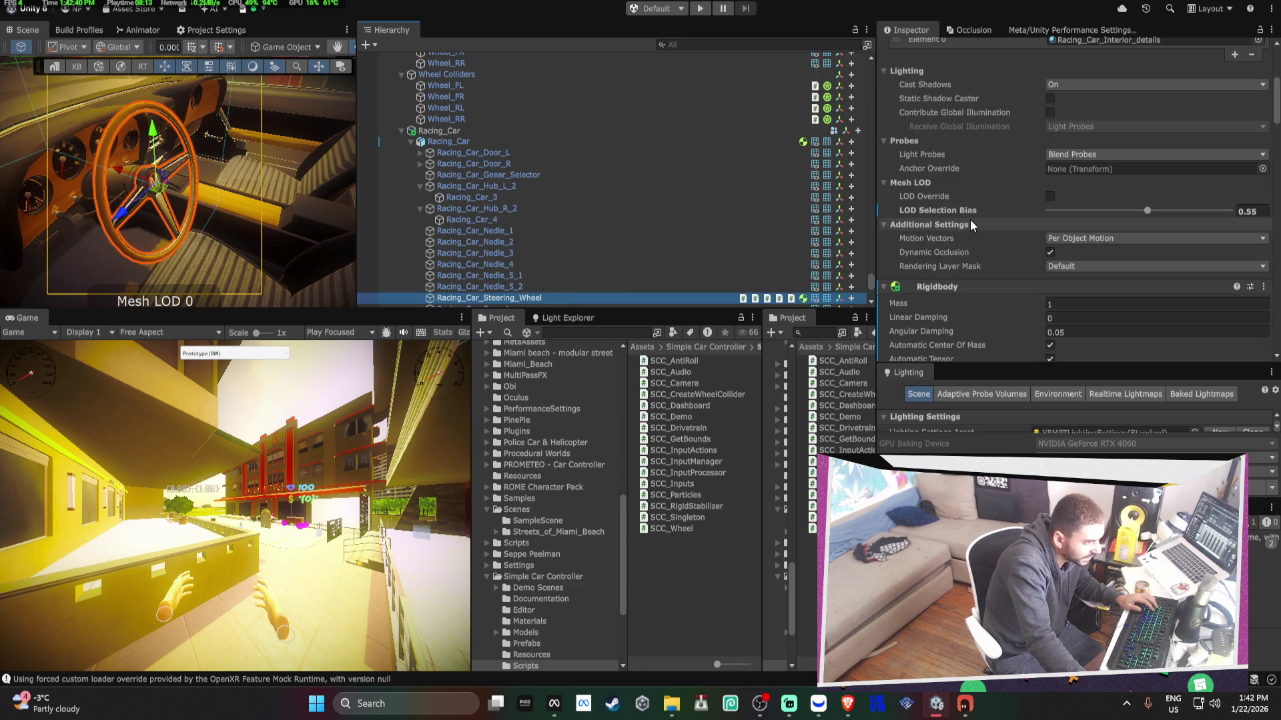
scroll(969, 219, "up", 5)
scroll(969, 220, "down", 3)
scroll(970, 219, "down", 5)
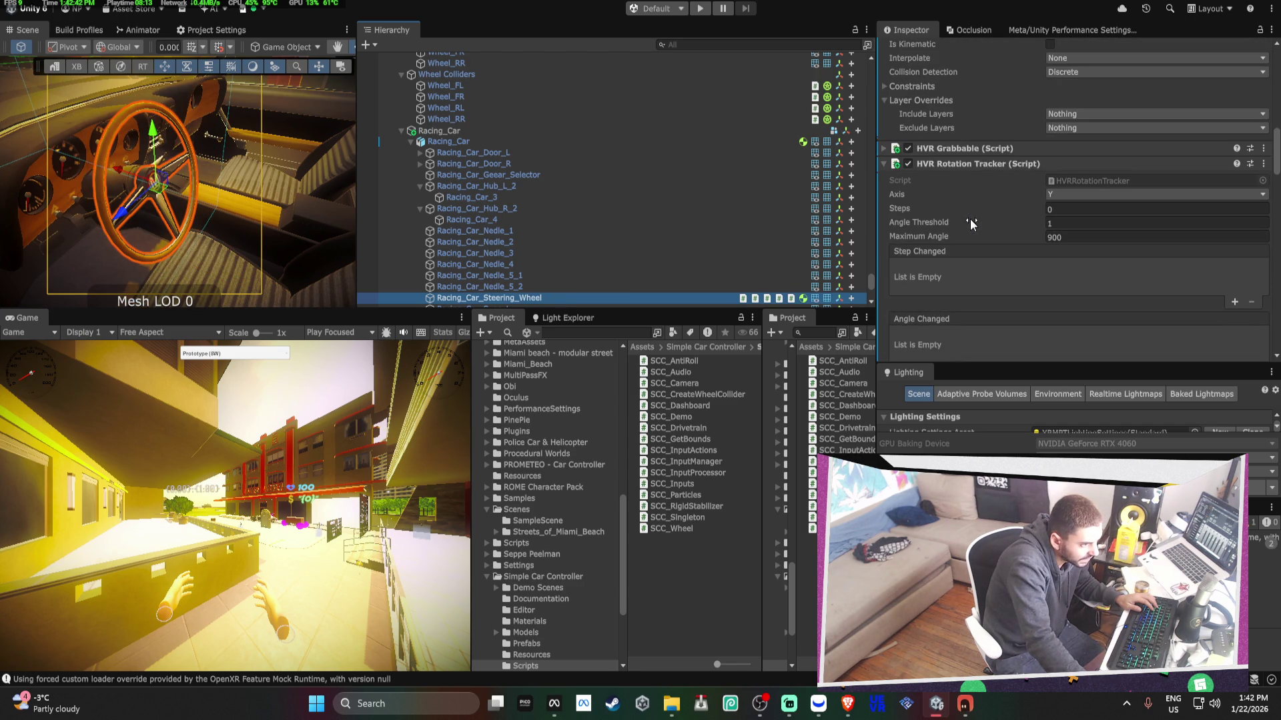
scroll(959, 158, "down", 2)
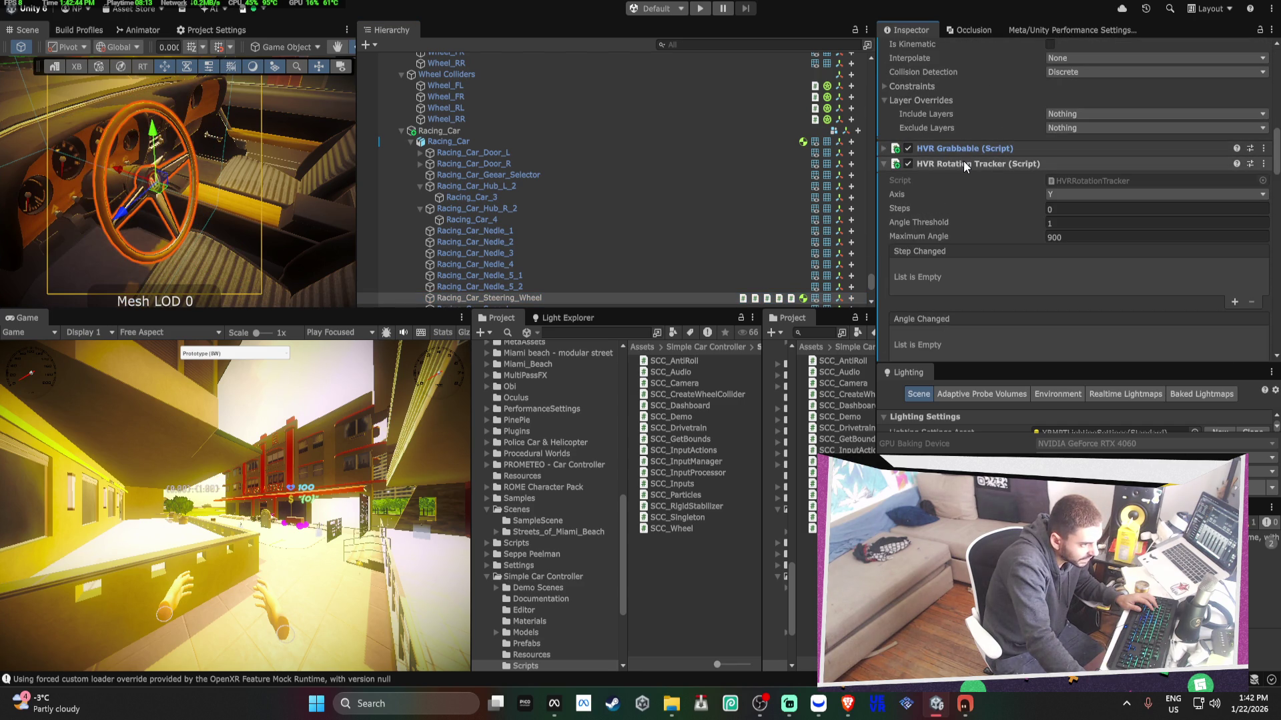
left_click(1068, 194)
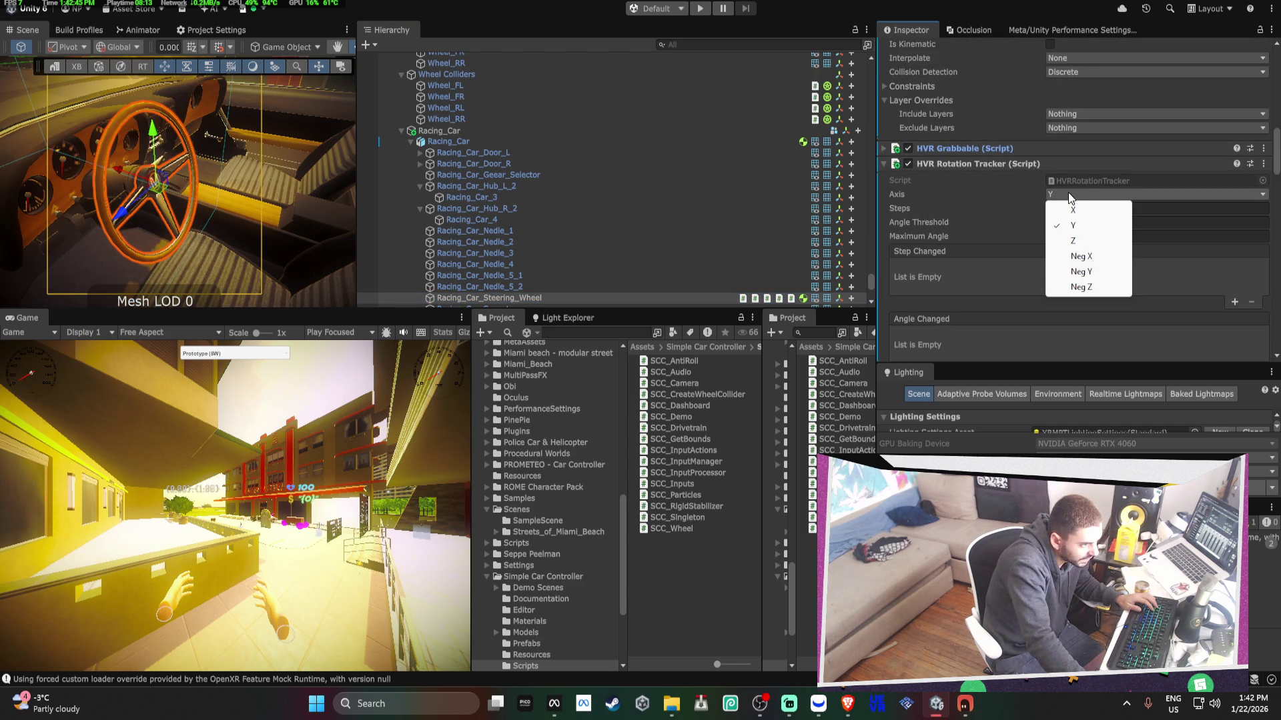
left_click(1097, 275)
- Set Racing_Car as the Connected Body of both the HVR Physics Dial and HVR Rotation Limiter
left_click(961, 166)
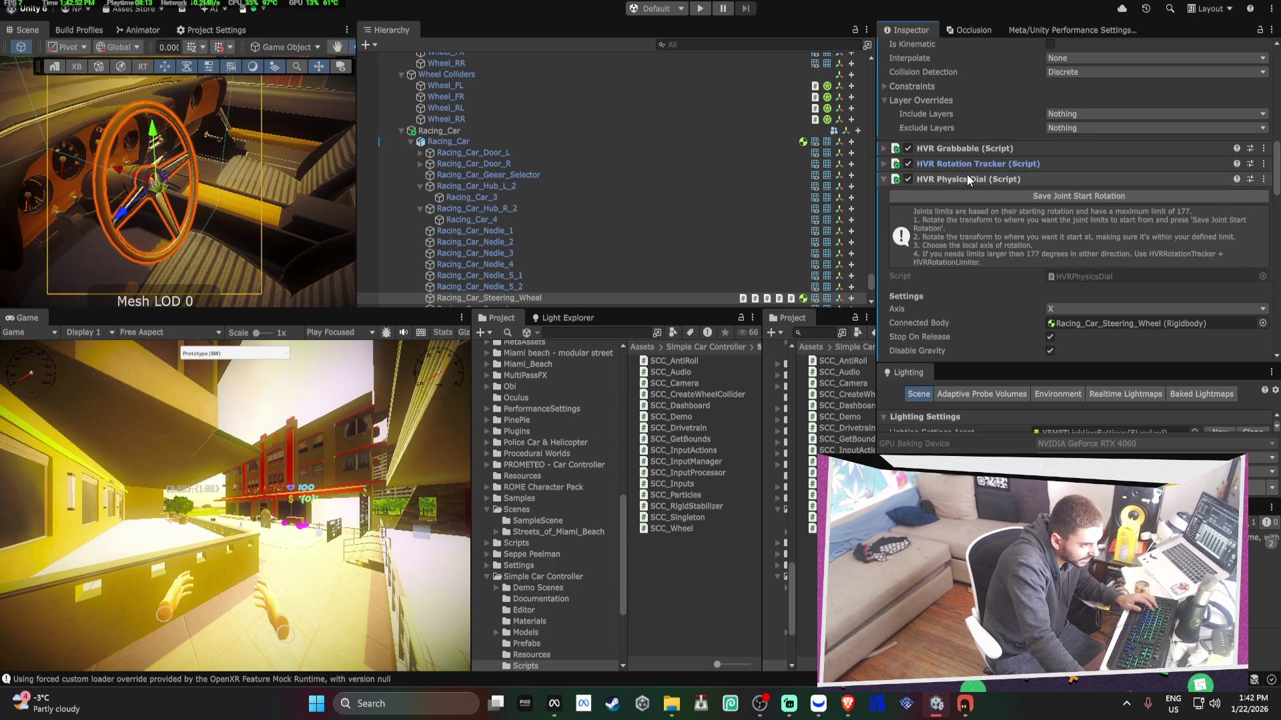
scroll(1085, 227, "down", 2)
scroll(1086, 227, "down", 2)
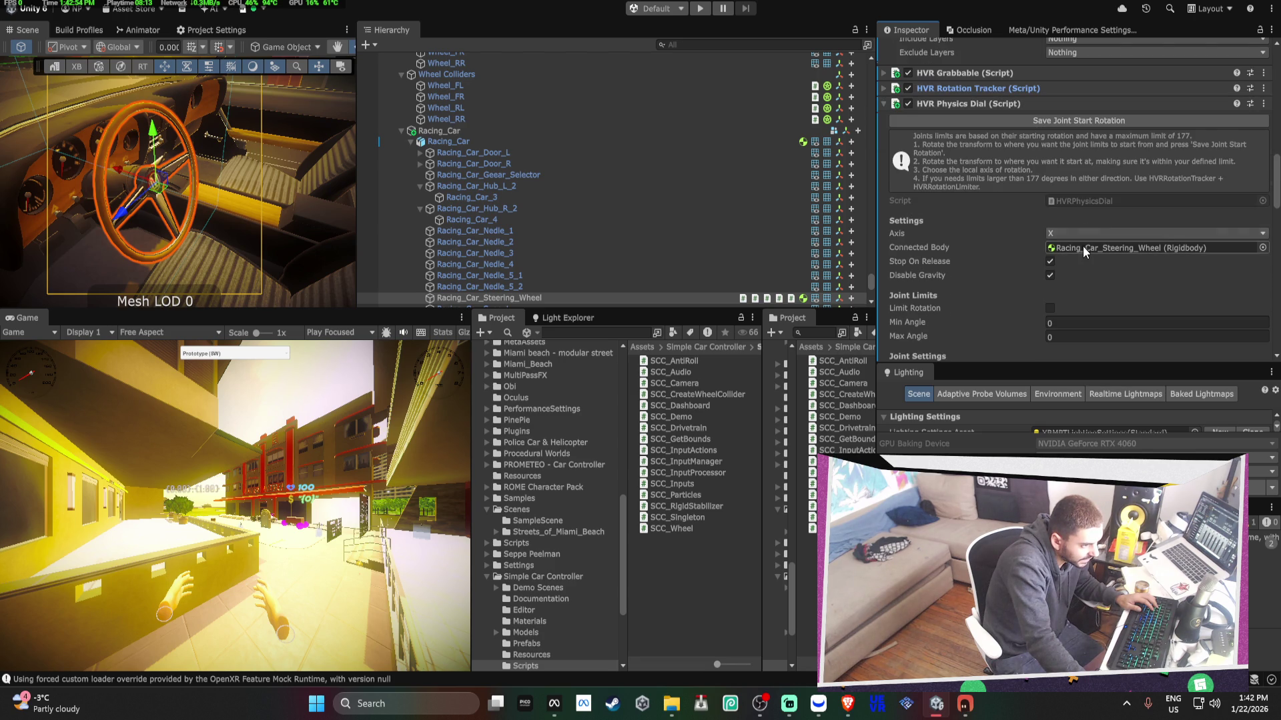
left_click_drag(1082, 248, 1088, 247)
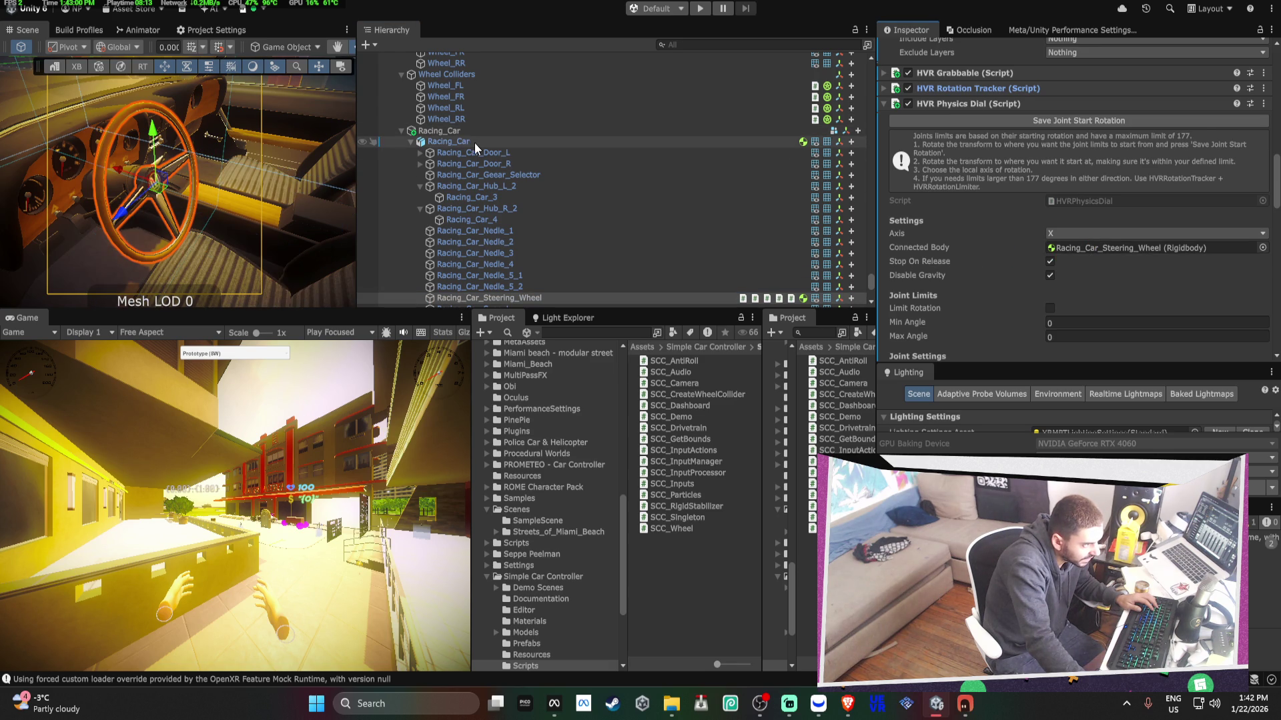
mouse_move(474, 144)
left_mouse_down()
mouse_move(917, 246)
mouse_move(1069, 248)
left_mouse_up()
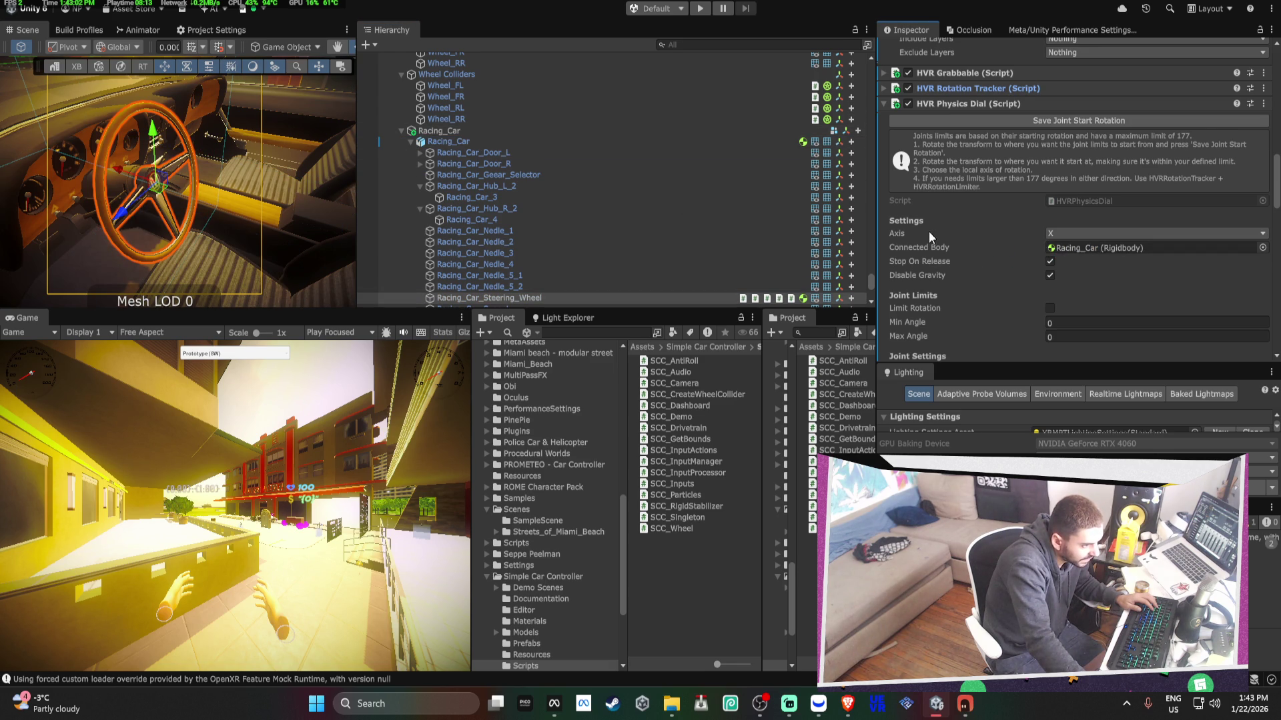
scroll(933, 221, "down", 5)
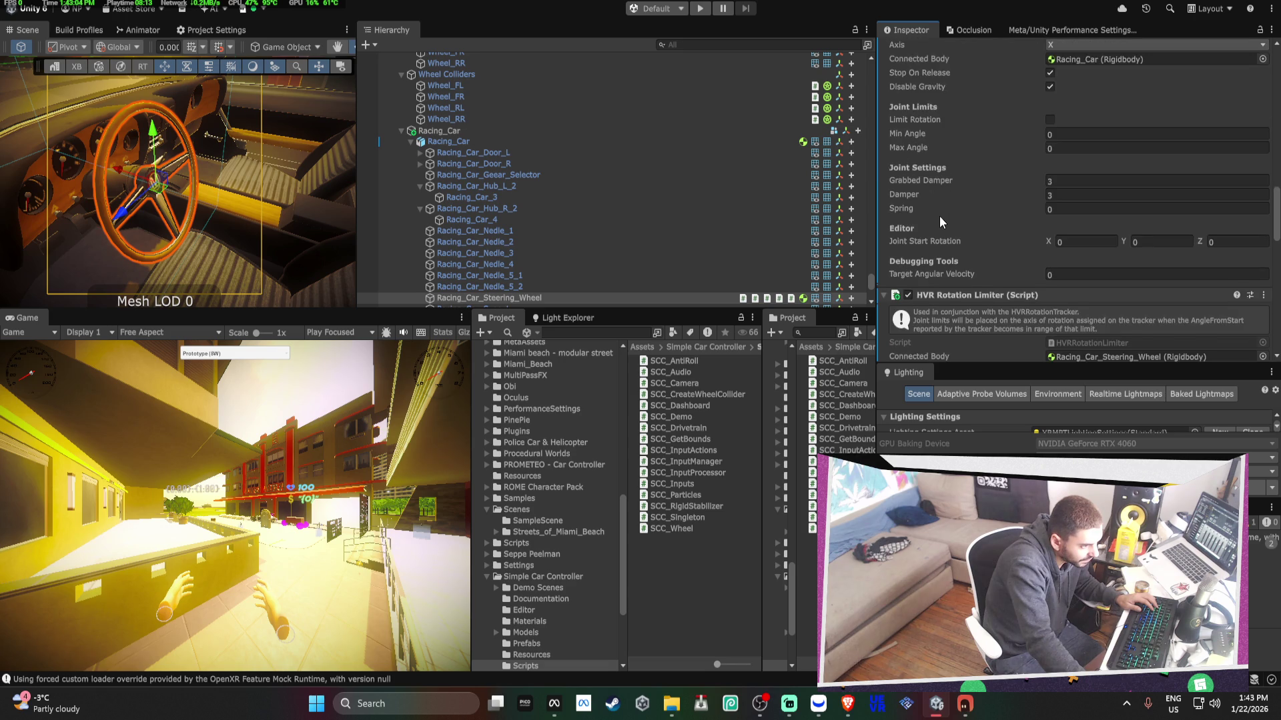
scroll(940, 216, "down", 2)
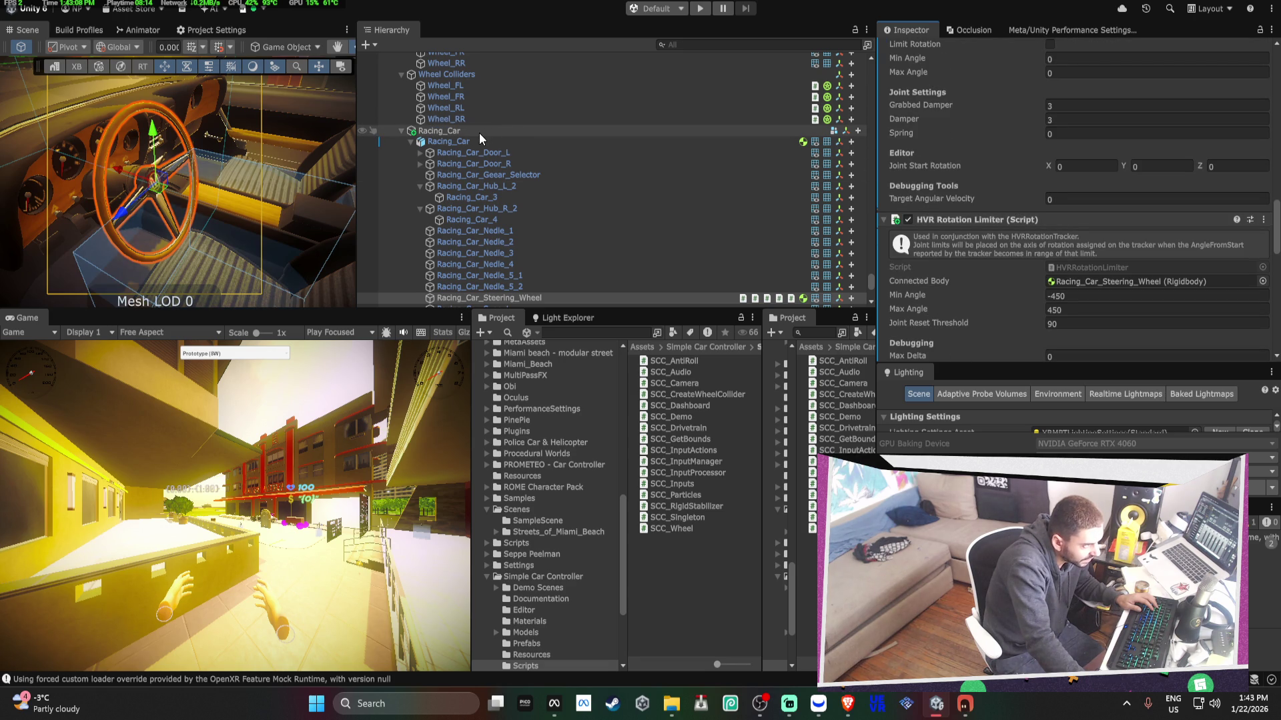
left_click_drag(479, 133, 1070, 285)
- Scroll through the steering wheel input settings in the Inspector, then select the KMH Needle object
scroll(867, 227, "up", 5)
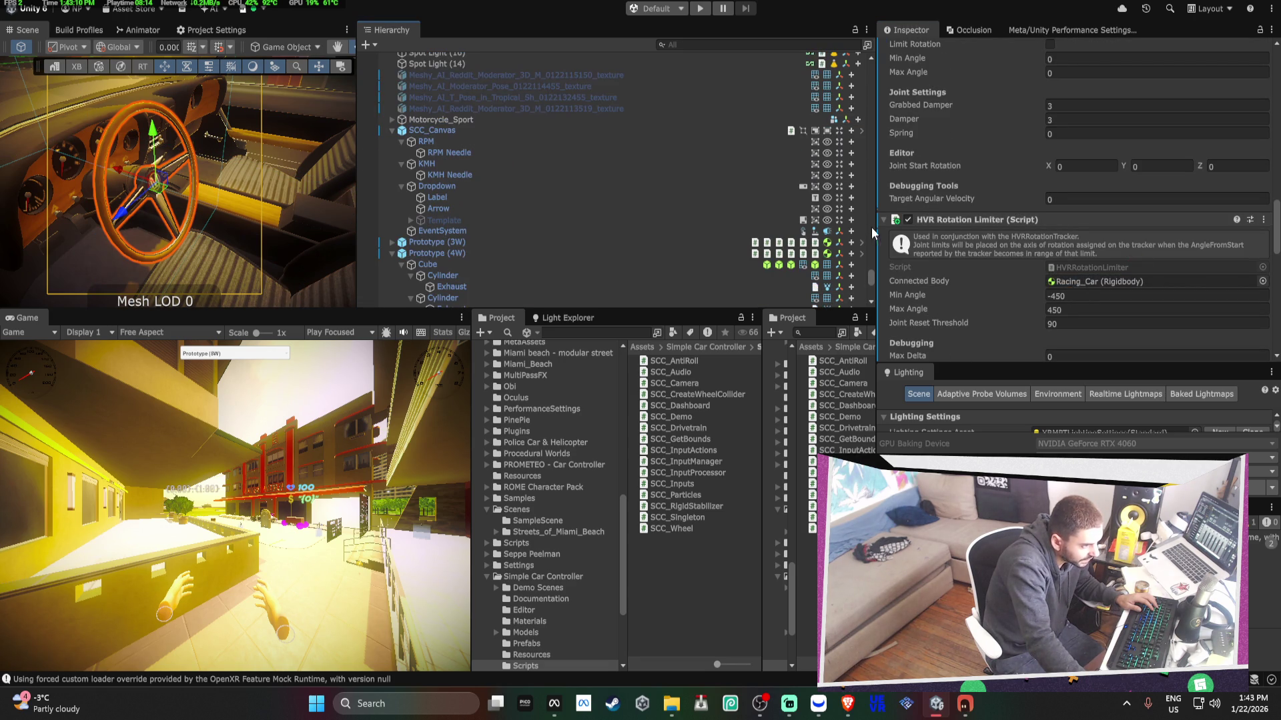
scroll(929, 214, "up", 4)
scroll(924, 167, "down", 8)
scroll(930, 145, "up", 5)
scroll(930, 145, "down", 3)
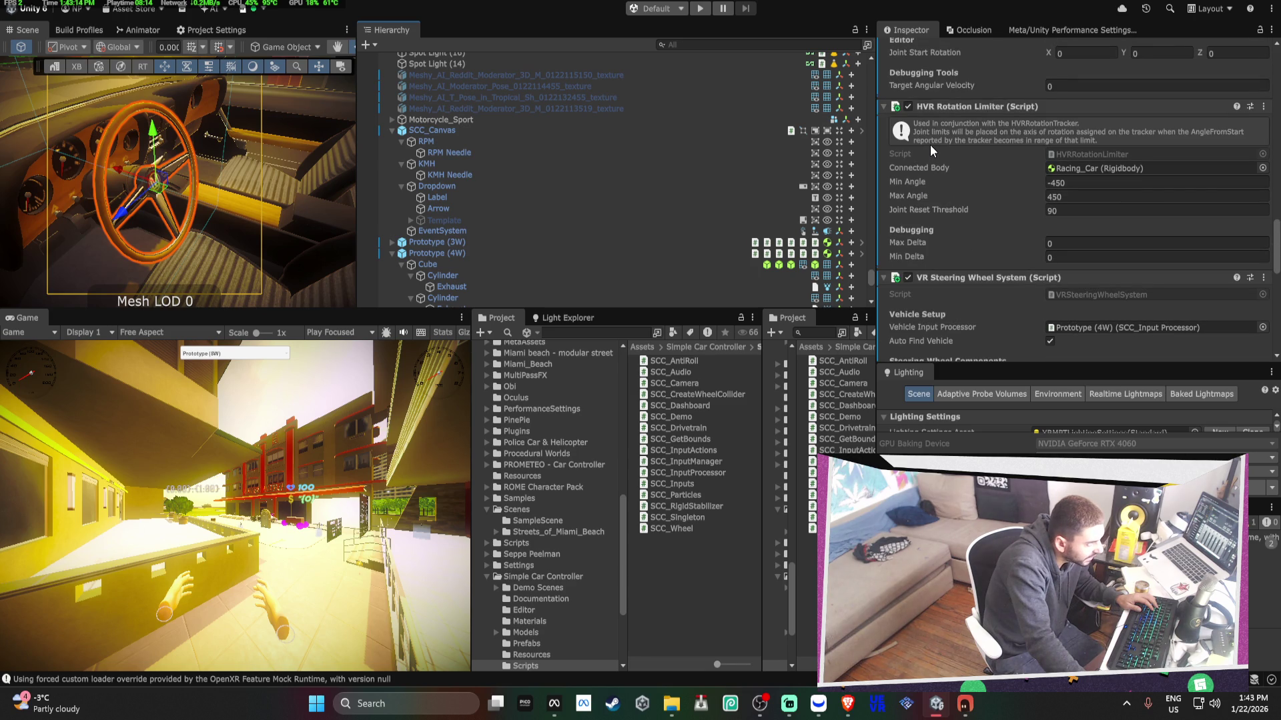
scroll(930, 145, "down", 2)
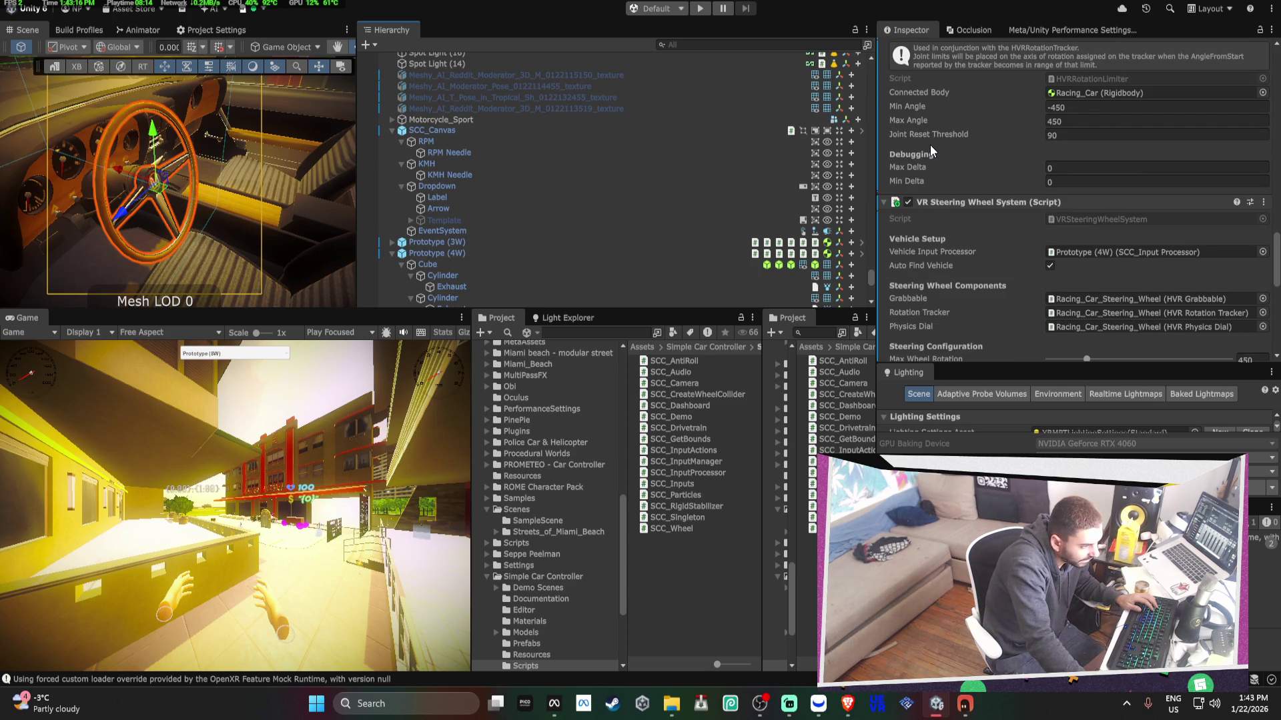
scroll(929, 145, "down", 4)
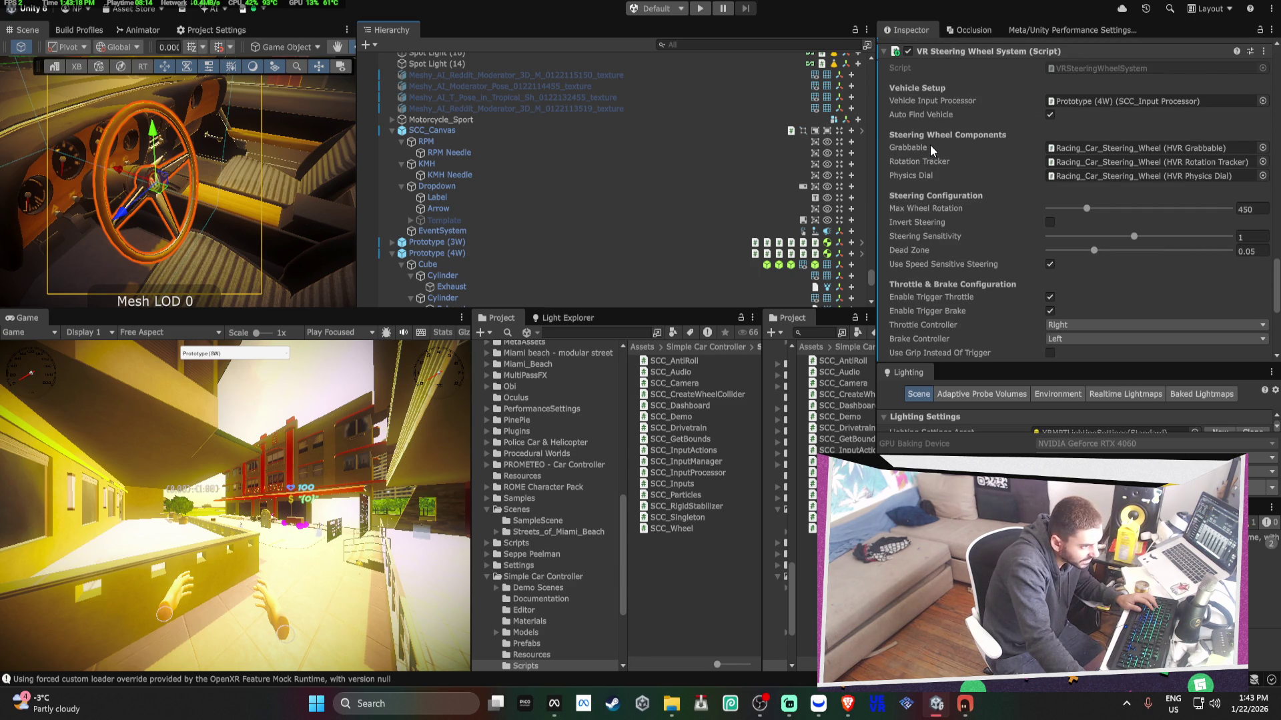
scroll(930, 145, "down", 1)
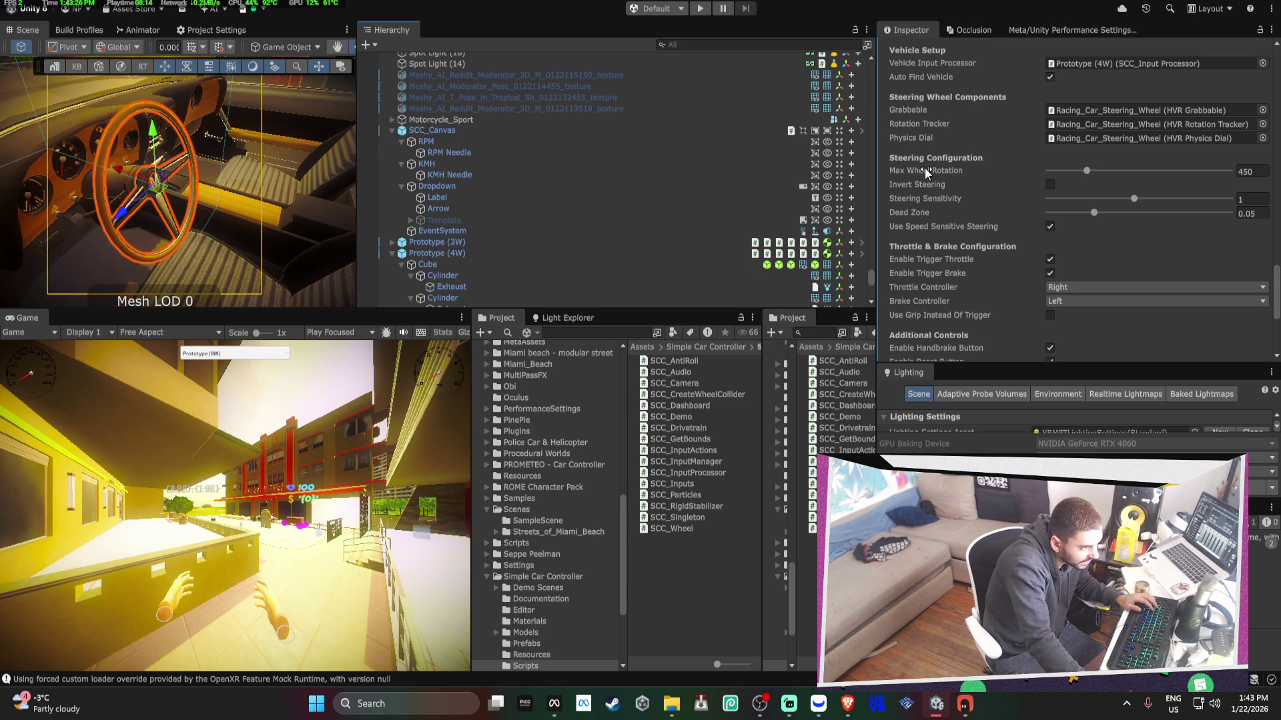
scroll(924, 168, "down", 3)
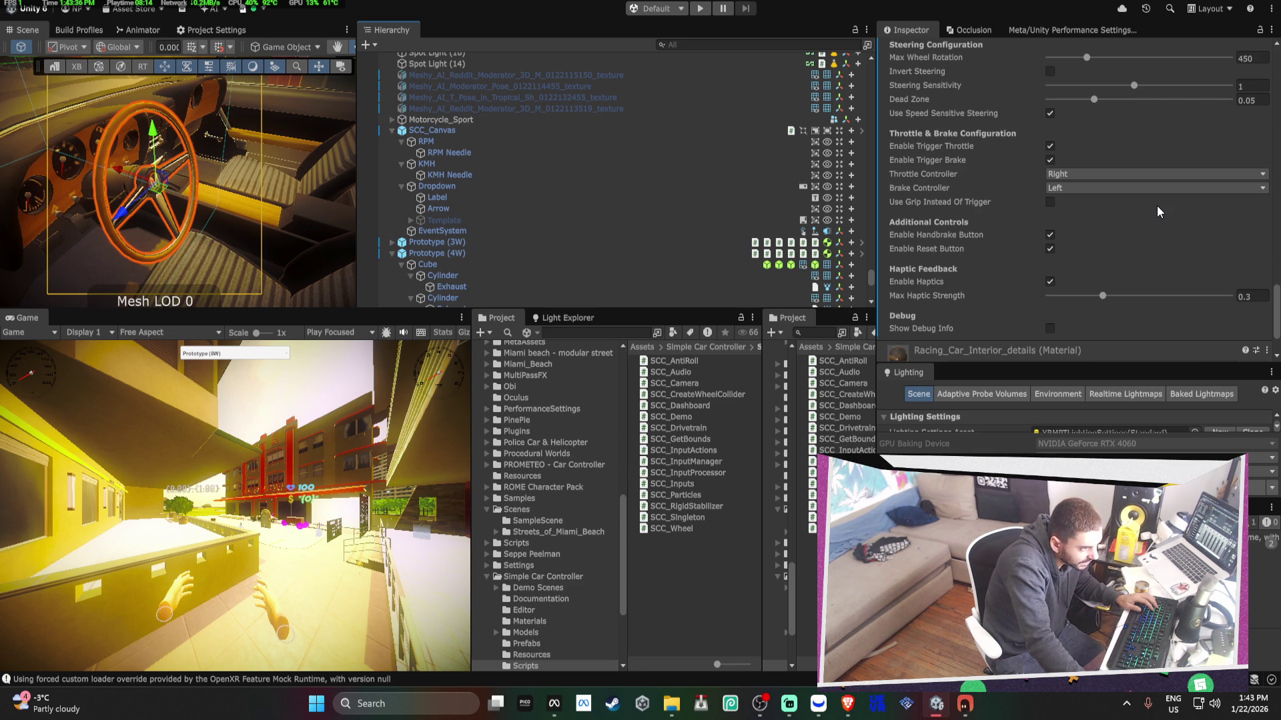
scroll(1130, 215, "down", 1)
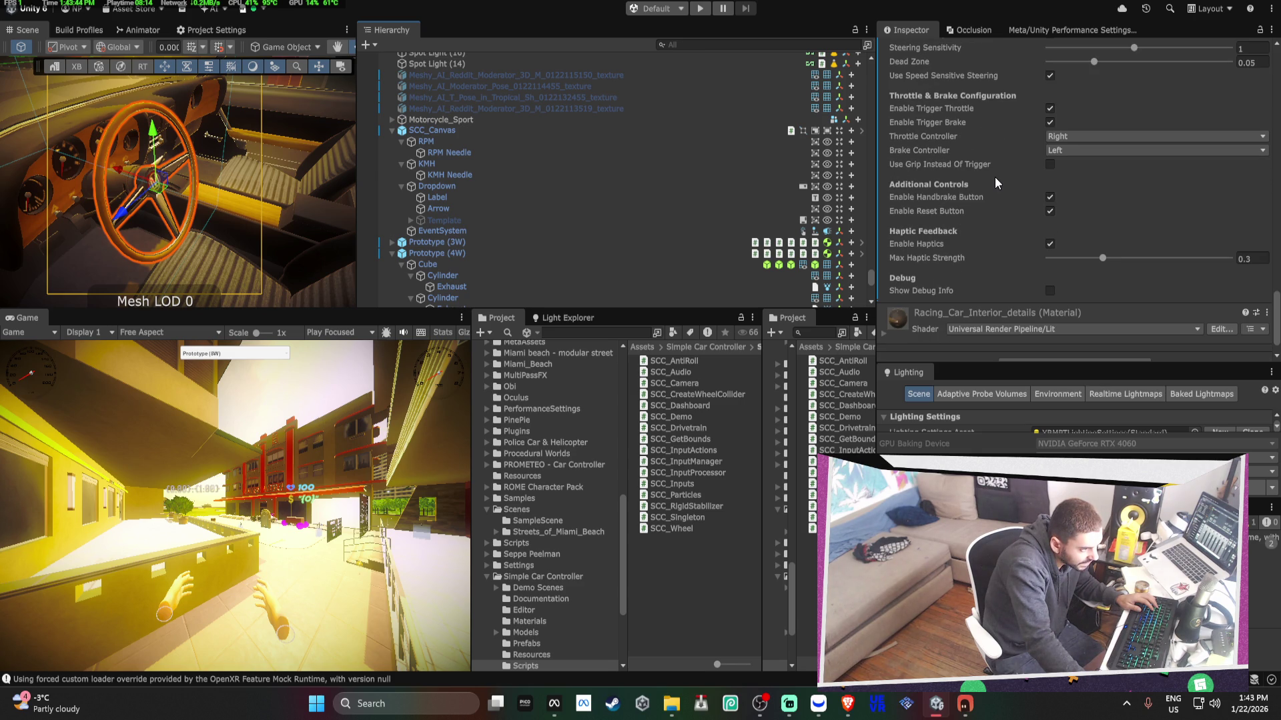
left_click(536, 173)
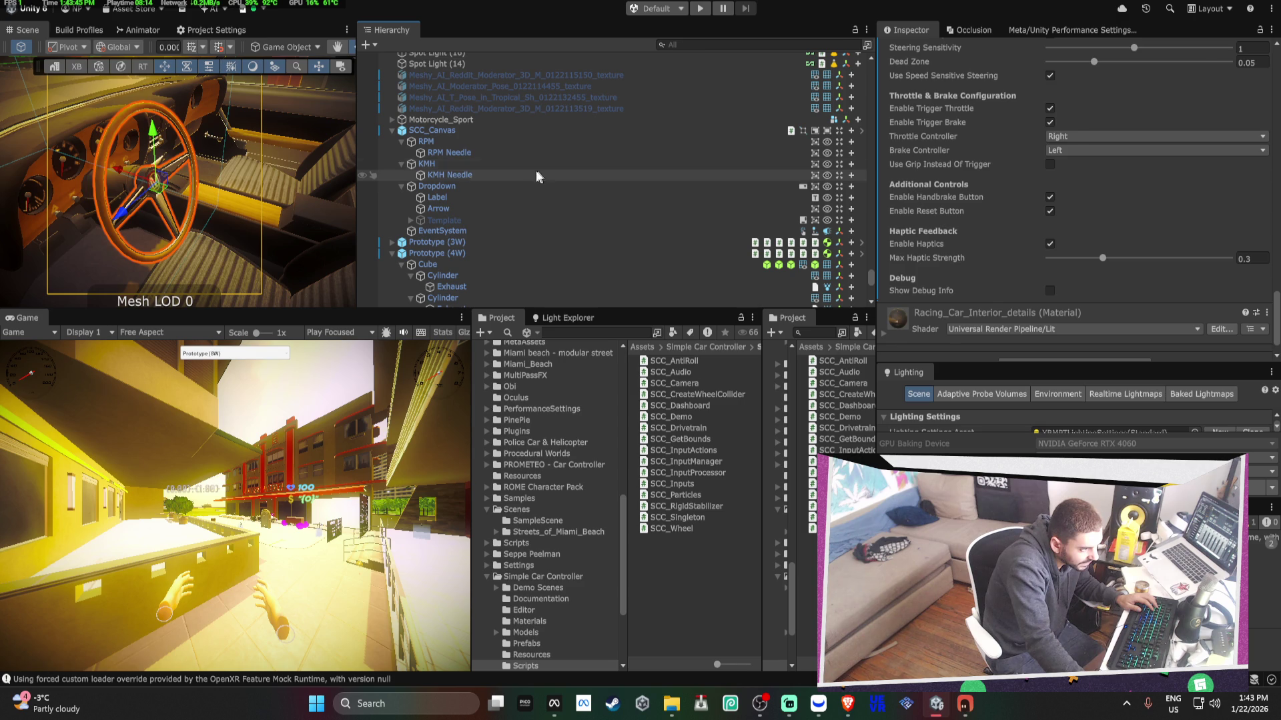
- Select the Cube under Prototype (4W) that holds the car's box colliders
right_click(444, 175)
left_click(430, 130)
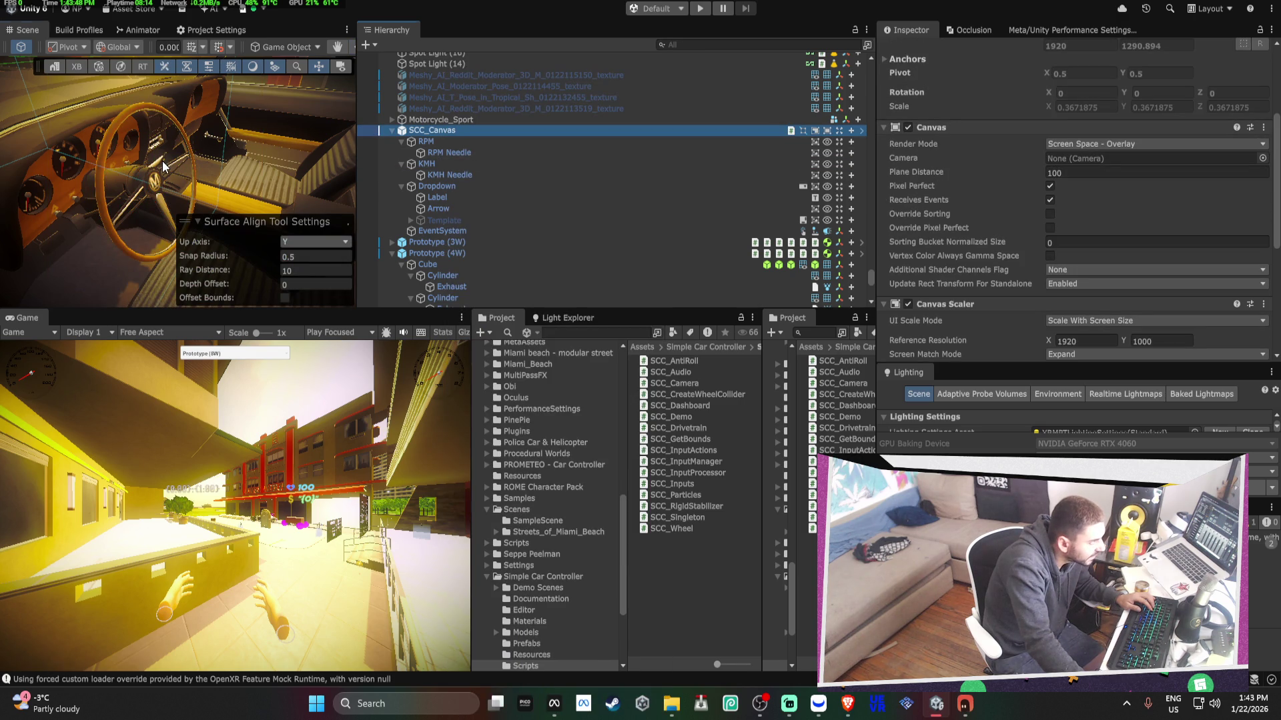
left_click_drag(253, 167, 222, 181)
left_click(222, 181)
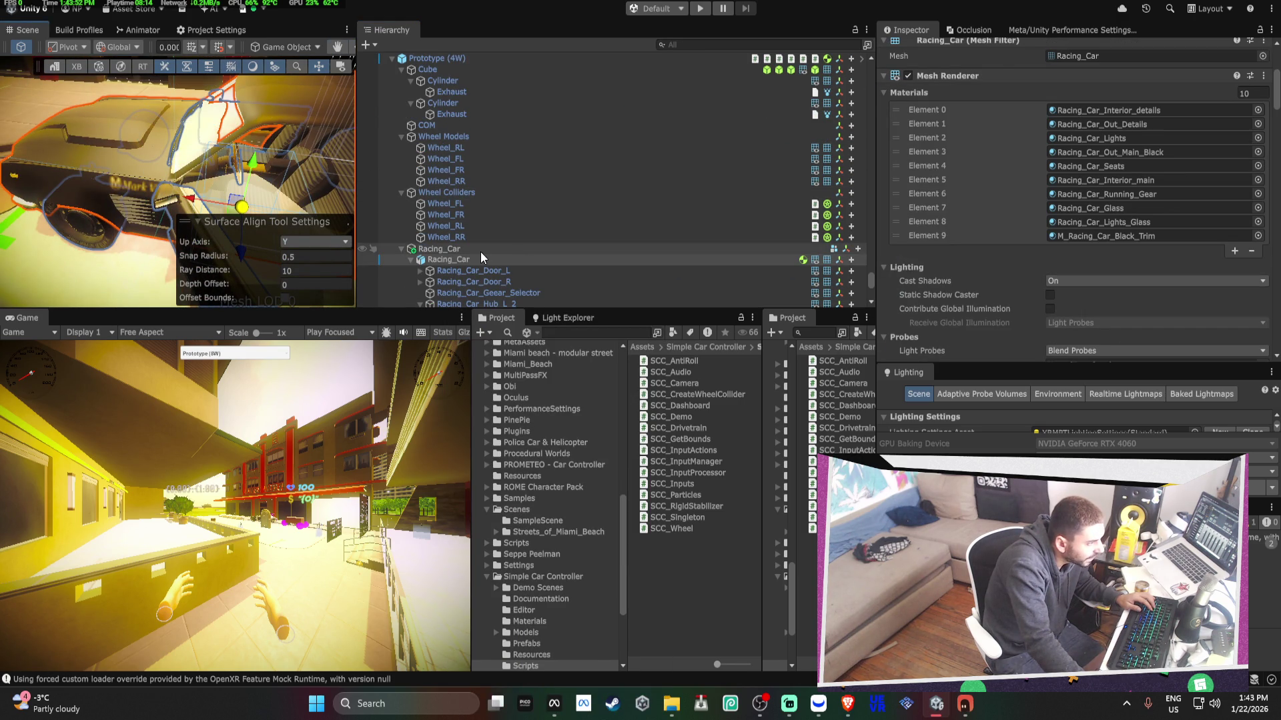
scroll(488, 240, "up", 3)
left_click(445, 154)
scroll(1010, 224, "down", 3)
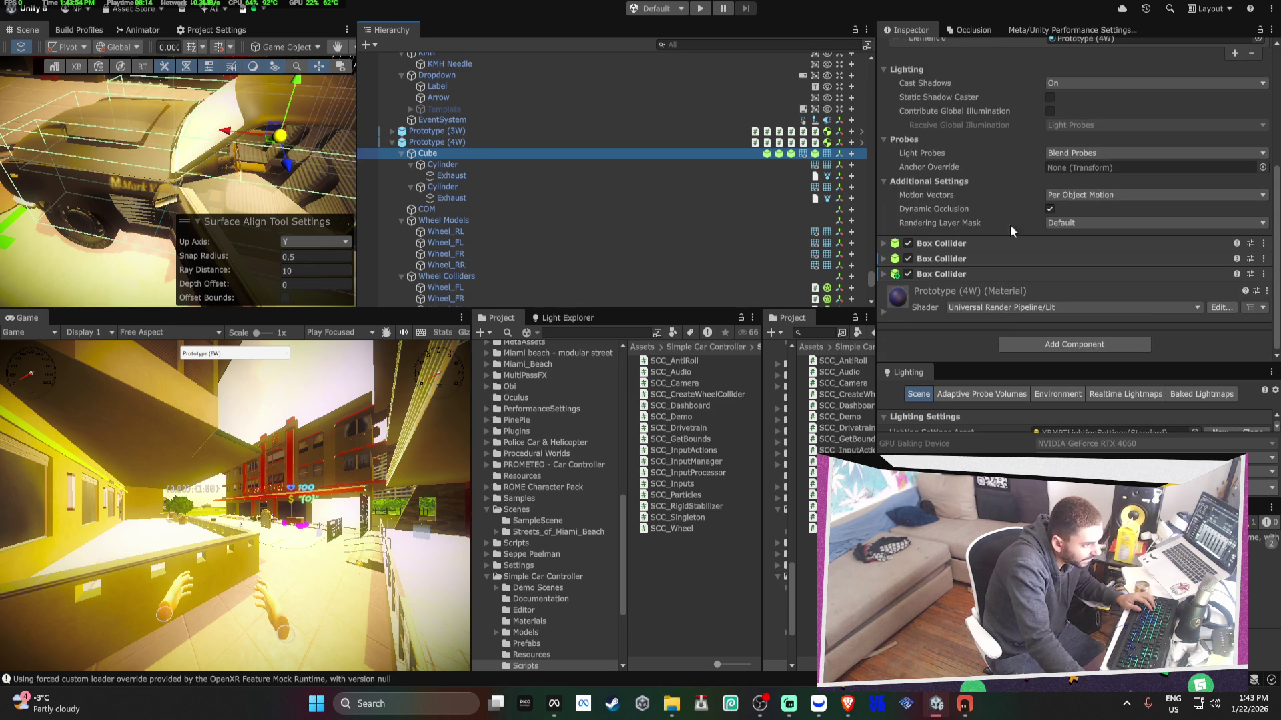
scroll(992, 194, "up", 3)
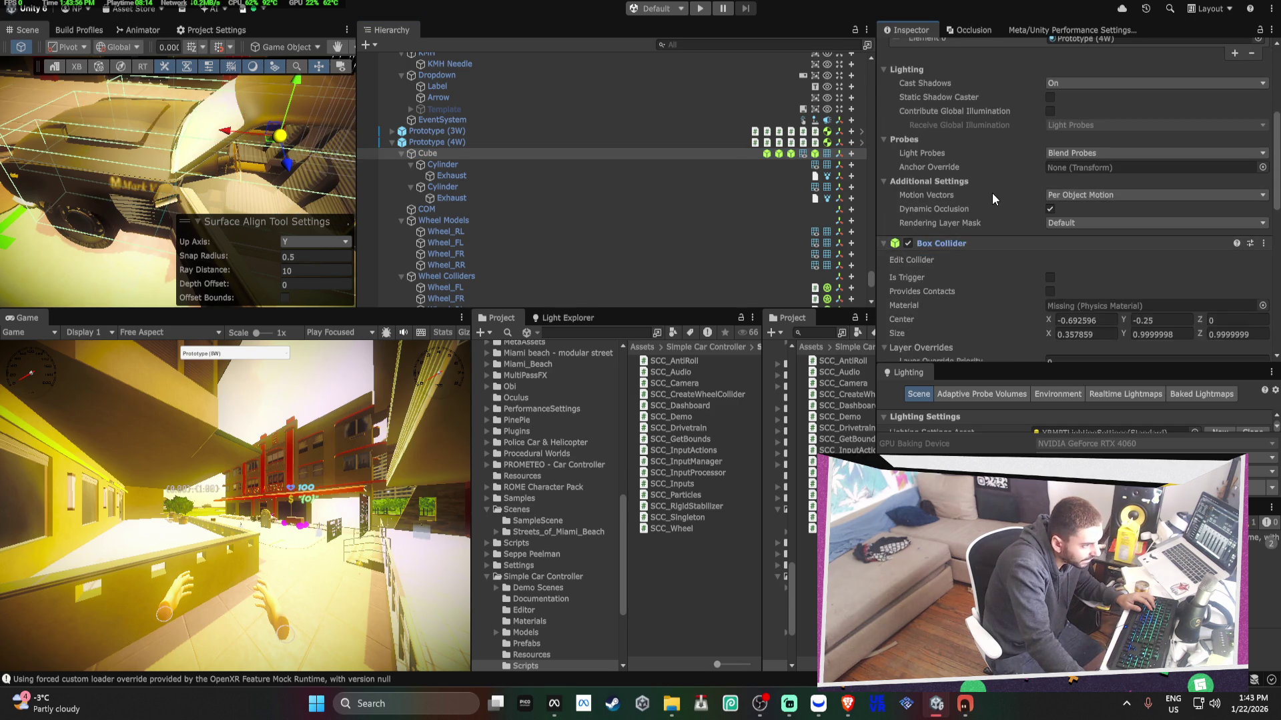
- Add the Grabbable layer to the first Box Collider's Exclude Layers
left_click(941, 138)
scroll(1017, 139, "down", 4)
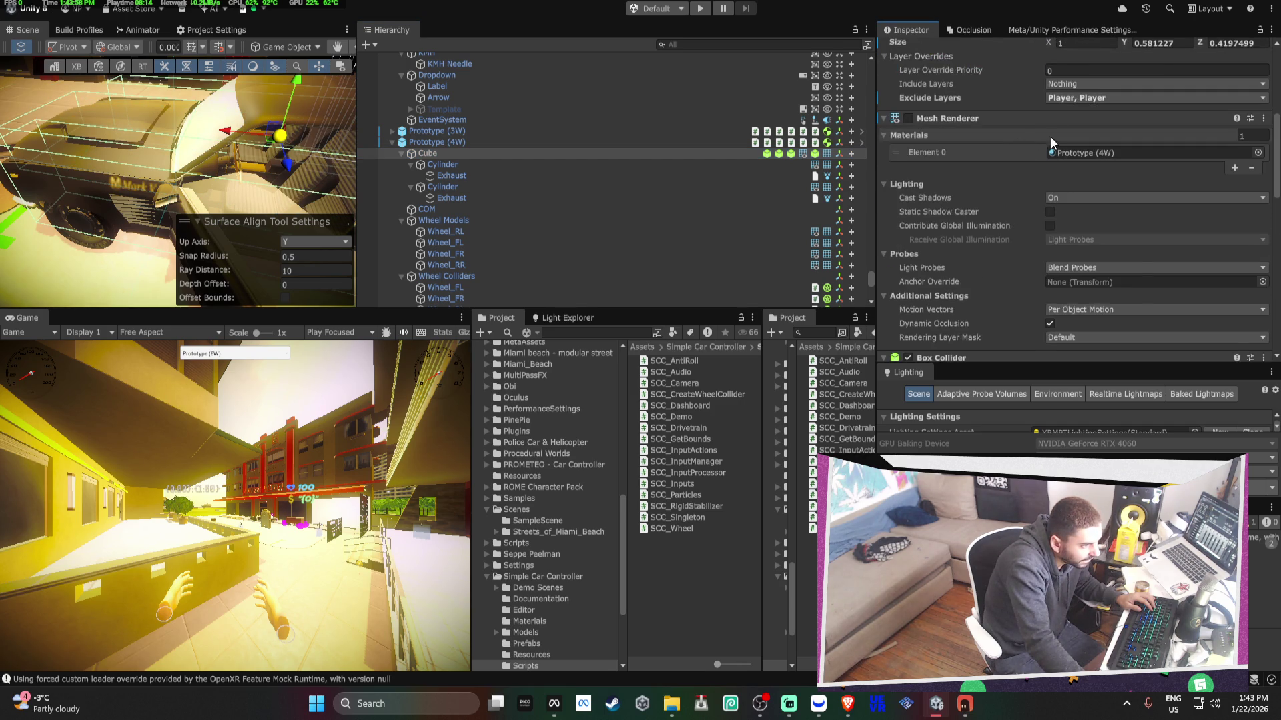
left_click(1093, 99)
left_click(1118, 291)
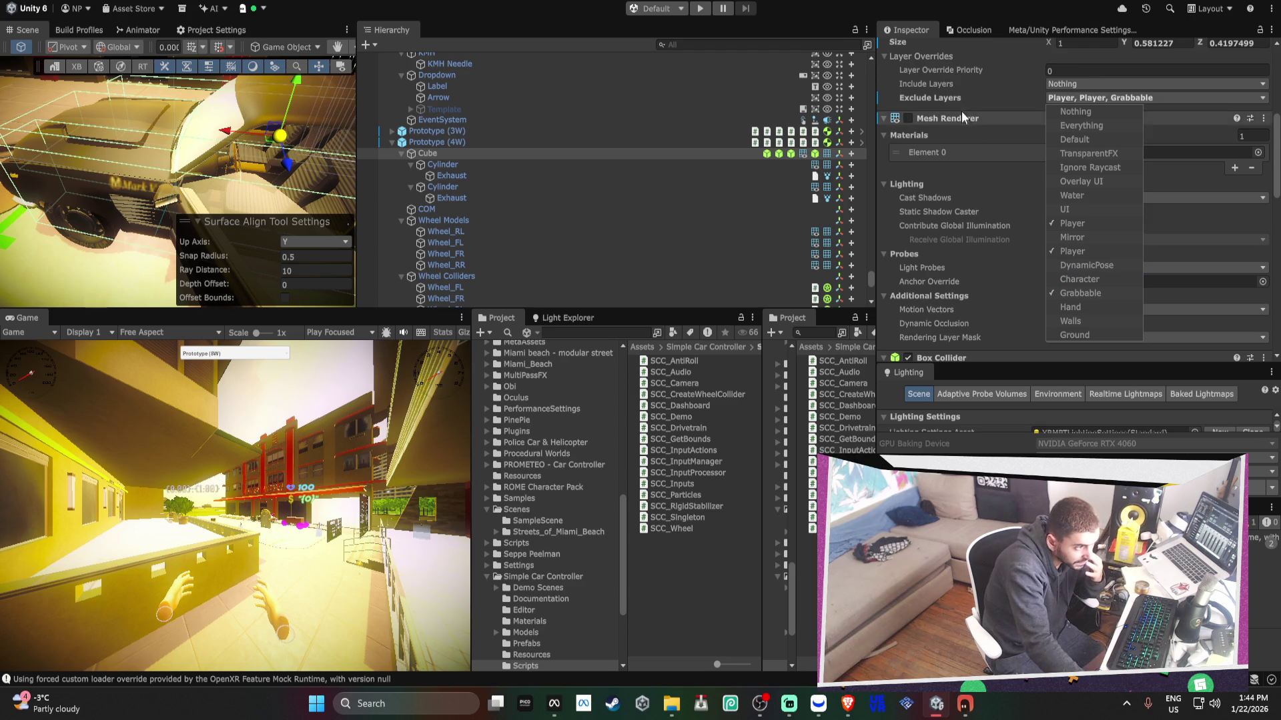
scroll(990, 187, "down", 3)
left_click(987, 222)
- Exclude both the Grabbable and Hand layers on the second Box Collider
scroll(963, 181, "down", 4)
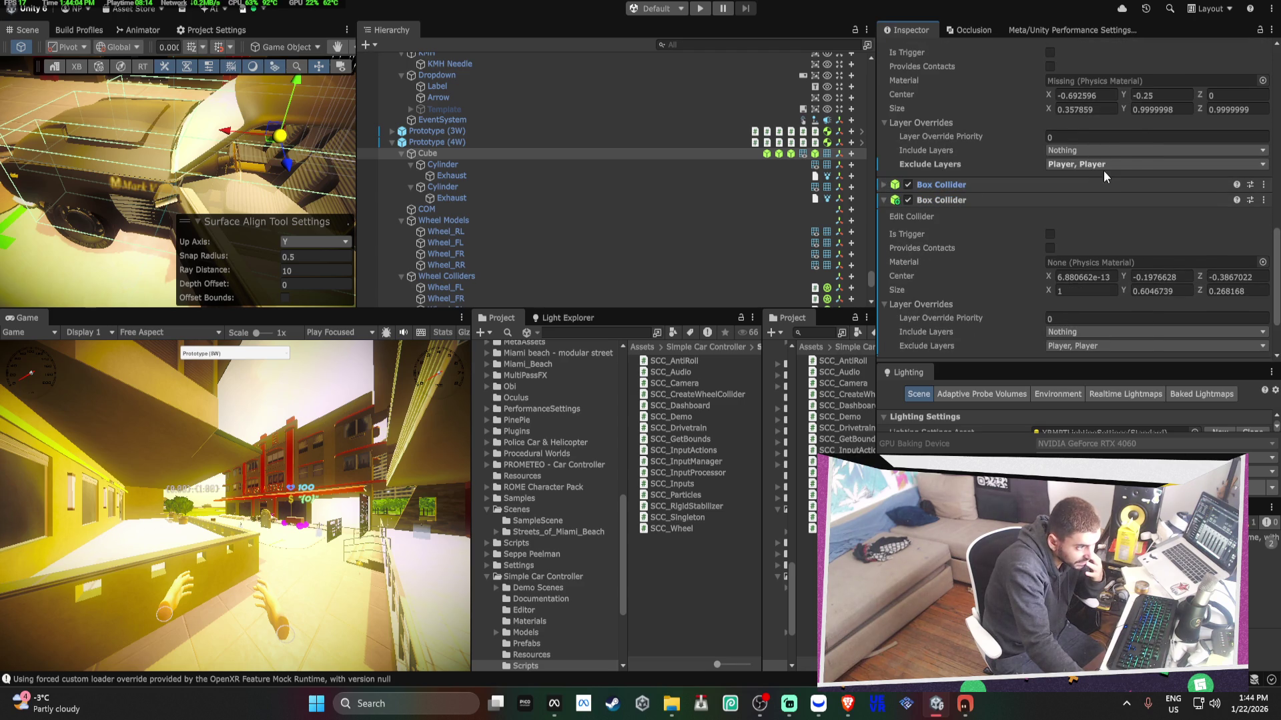
left_click(989, 185)
left_click(1090, 165)
left_click(1080, 360)
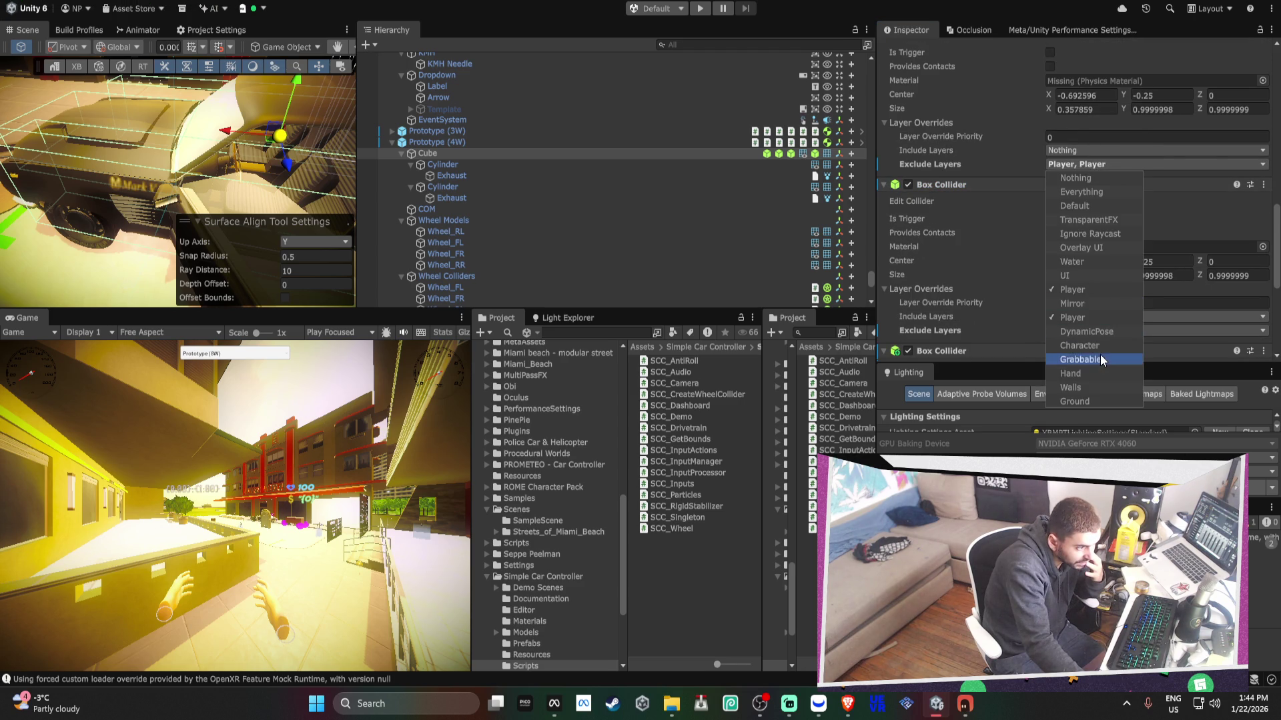
left_click(1072, 376)
scroll(982, 249, "down", 2)
left_click(979, 245)
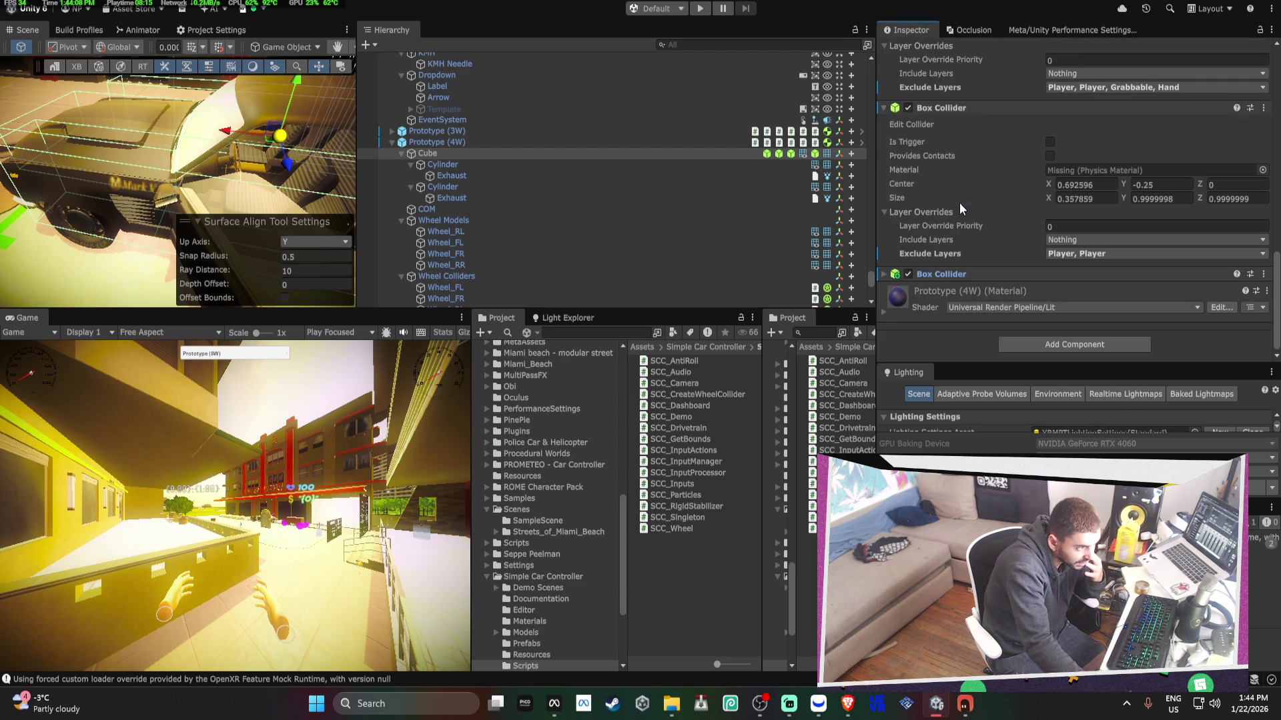
- Exclude Grabbable on the third Box Collider and Hand on the remaining one
left_click(990, 278)
scroll(1027, 265, "down", 3)
left_click(1109, 270)
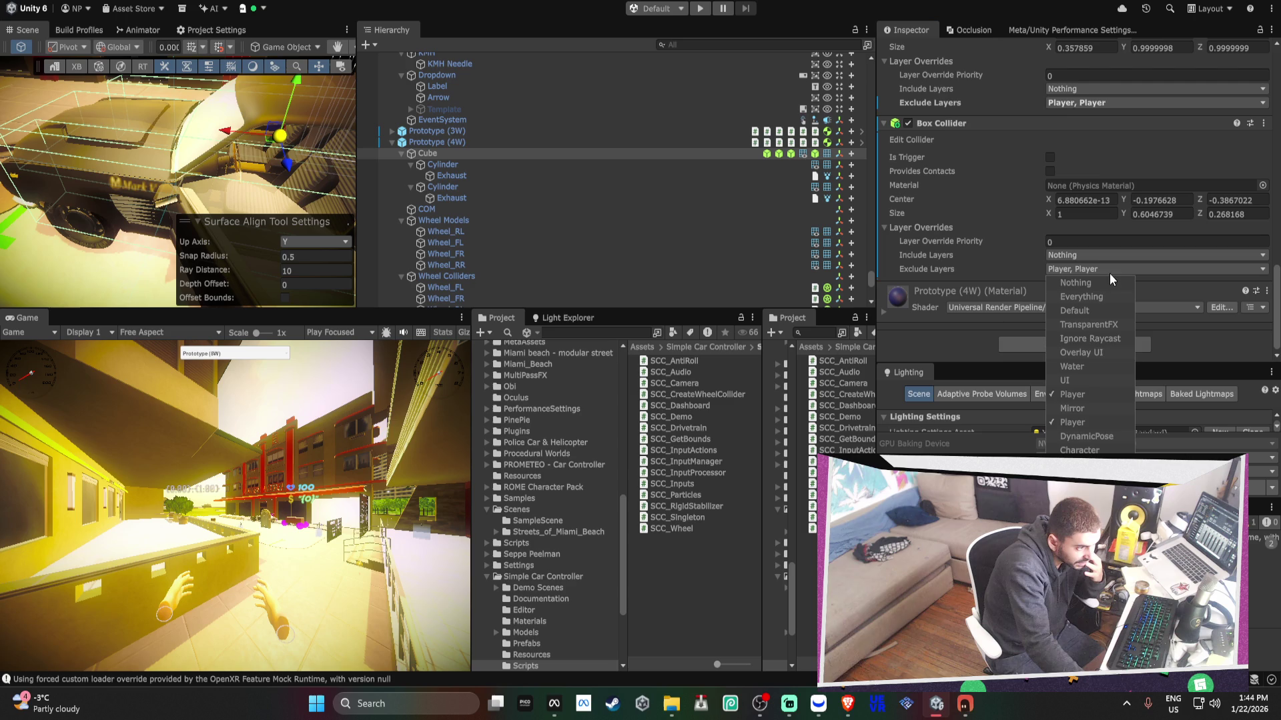
left_click(1080, 464)
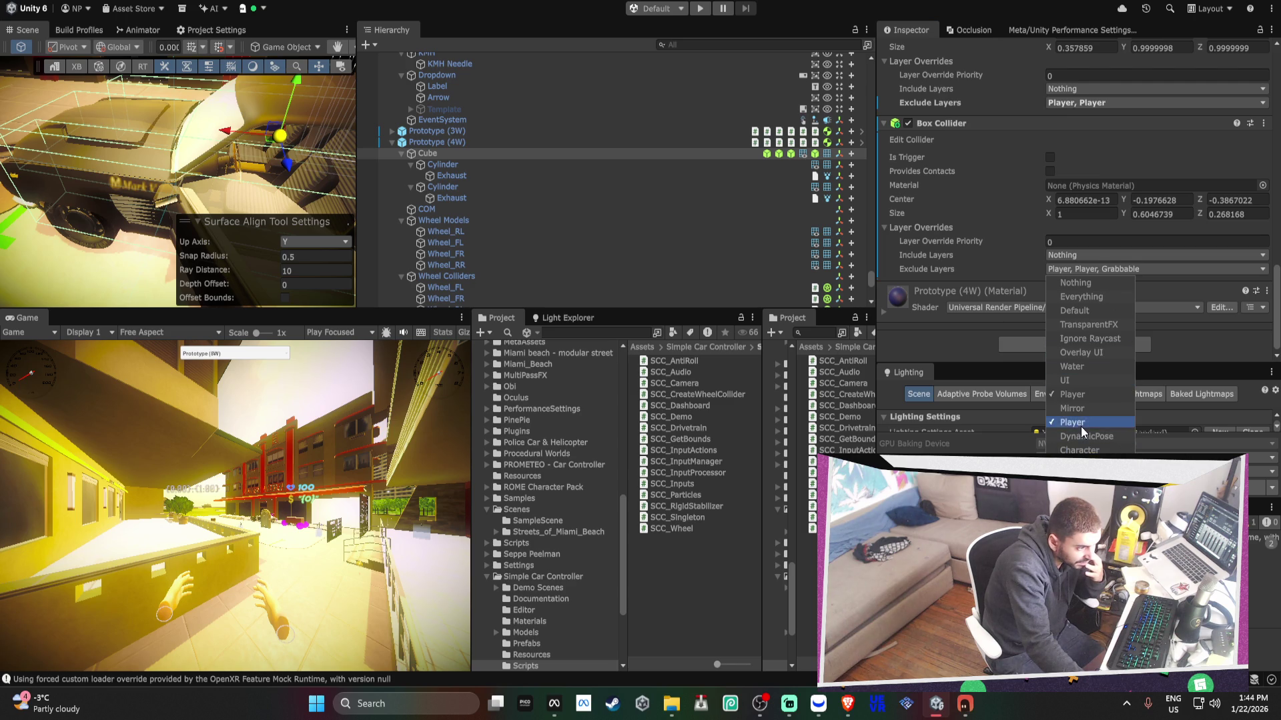
left_click(978, 238)
scroll(988, 230, "up", 5)
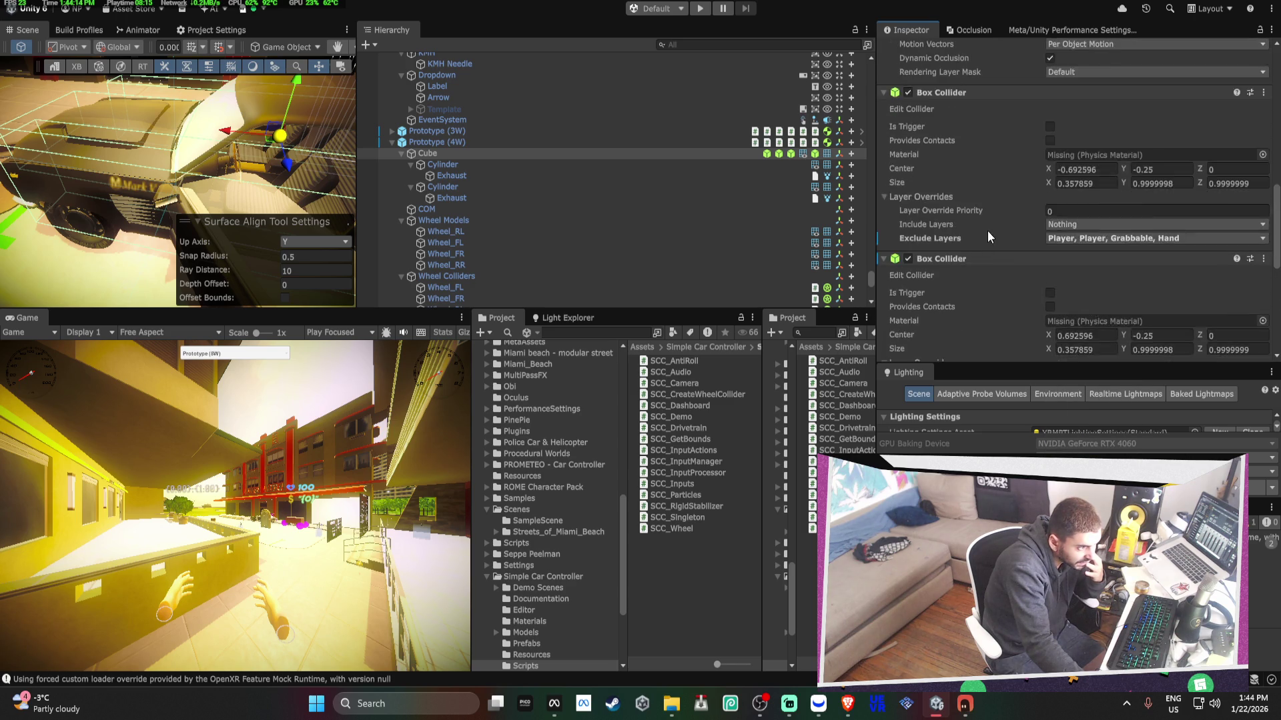
scroll(1085, 201, "down", 5)
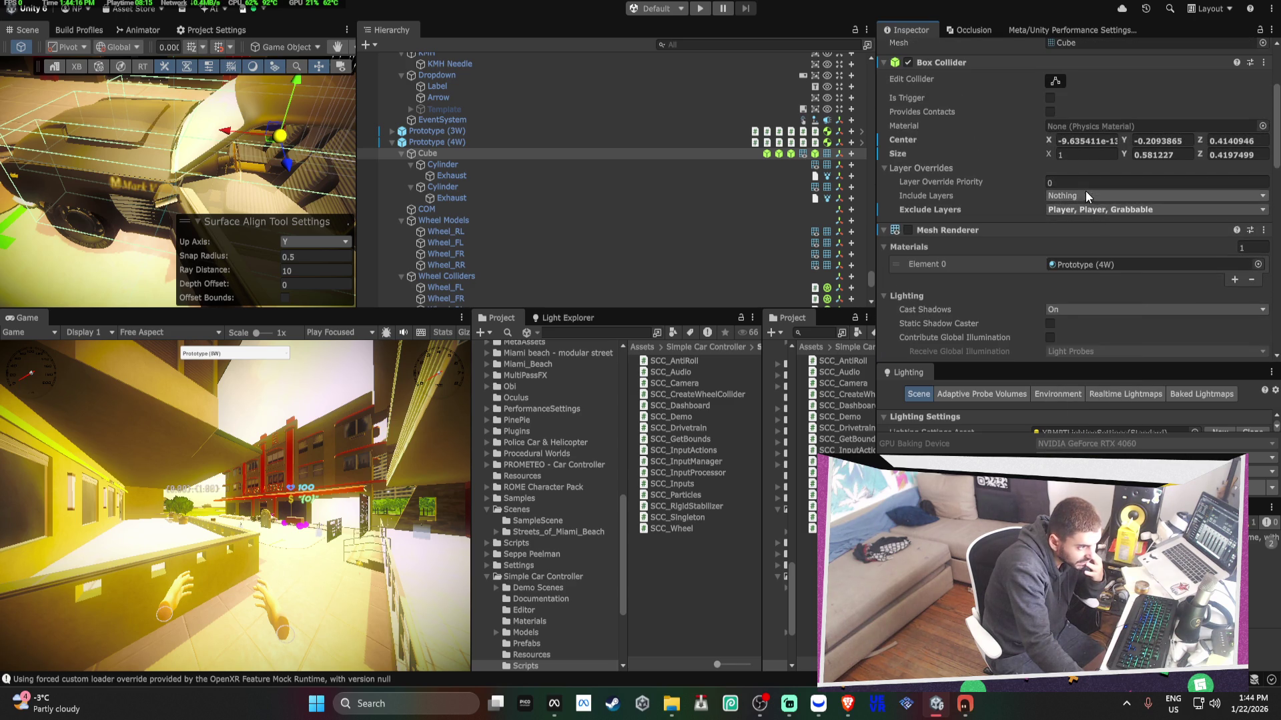
left_click(1078, 210)
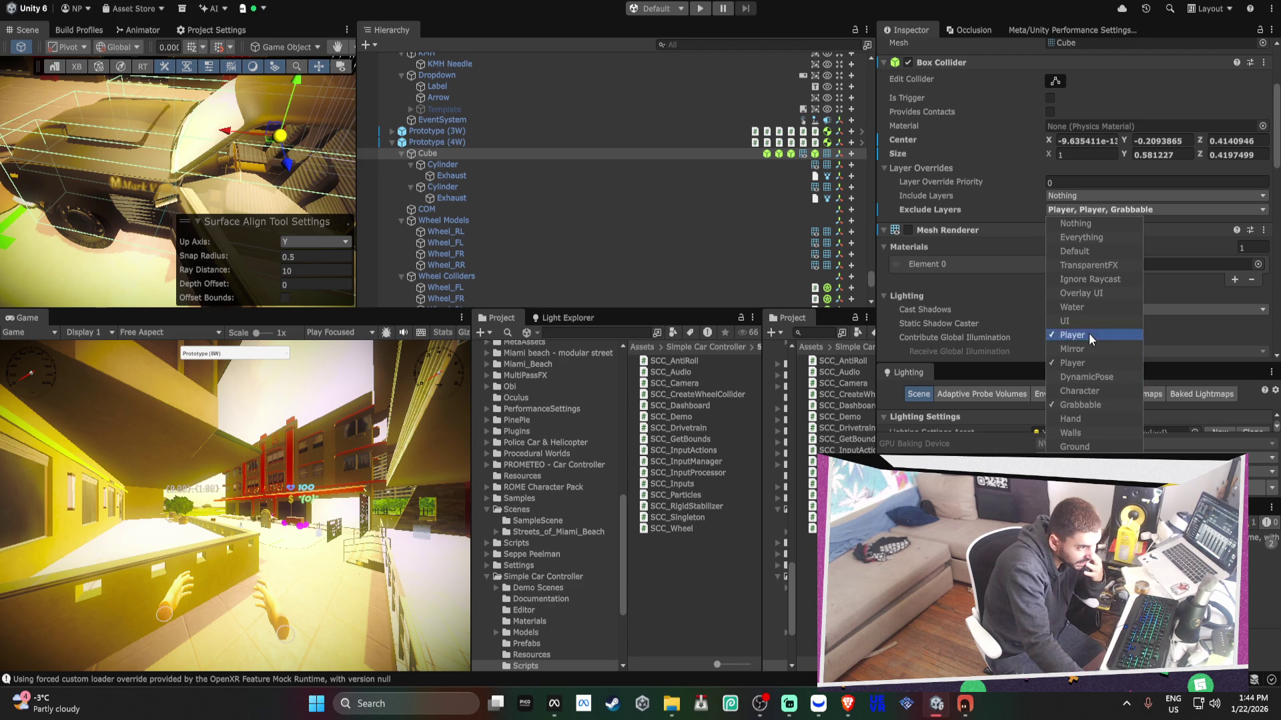
left_click(1093, 418)
mouse_move(200, 173)
left_mouse_down()
mouse_move(248, 130)
mouse_move(40, 135)
mouse_move(233, 147)
left_mouse_up()
- Collapse the Cube and wheel groups, then try moving EventSystem and cancel the prefab warning
left_click(461, 142)
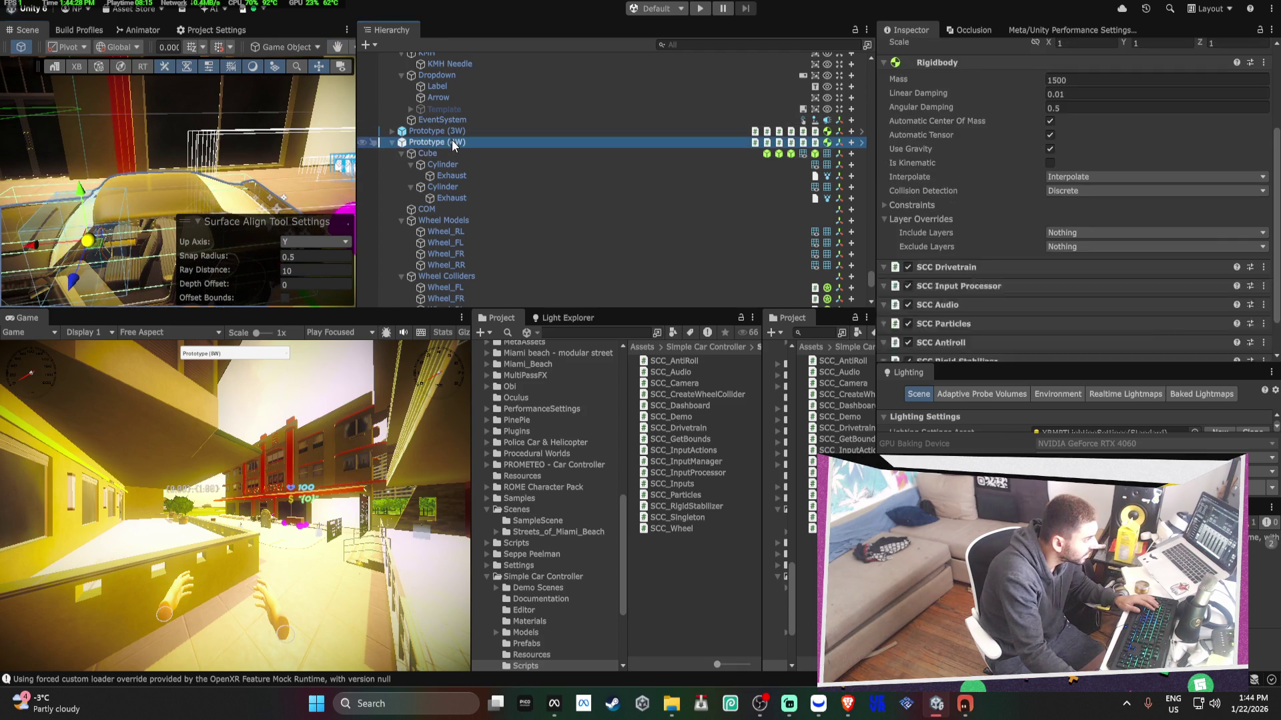
left_click(433, 153)
left_click(403, 154)
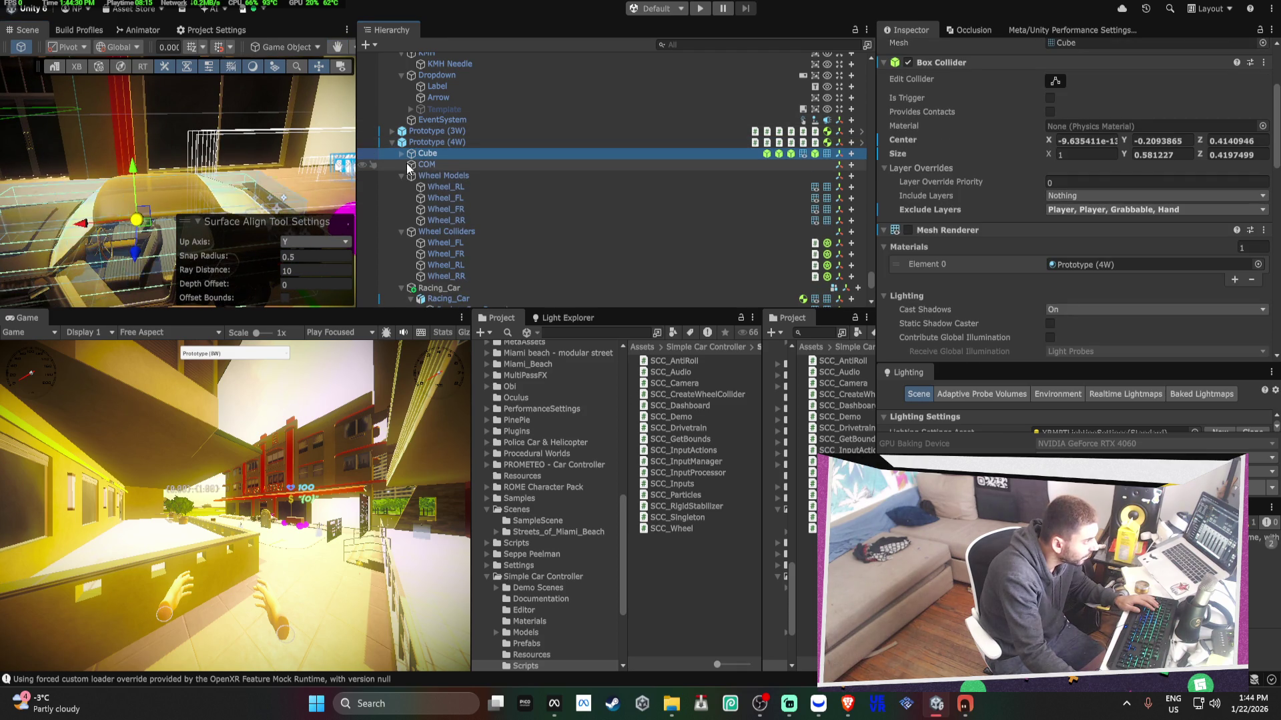
left_click(401, 176)
left_click(401, 187)
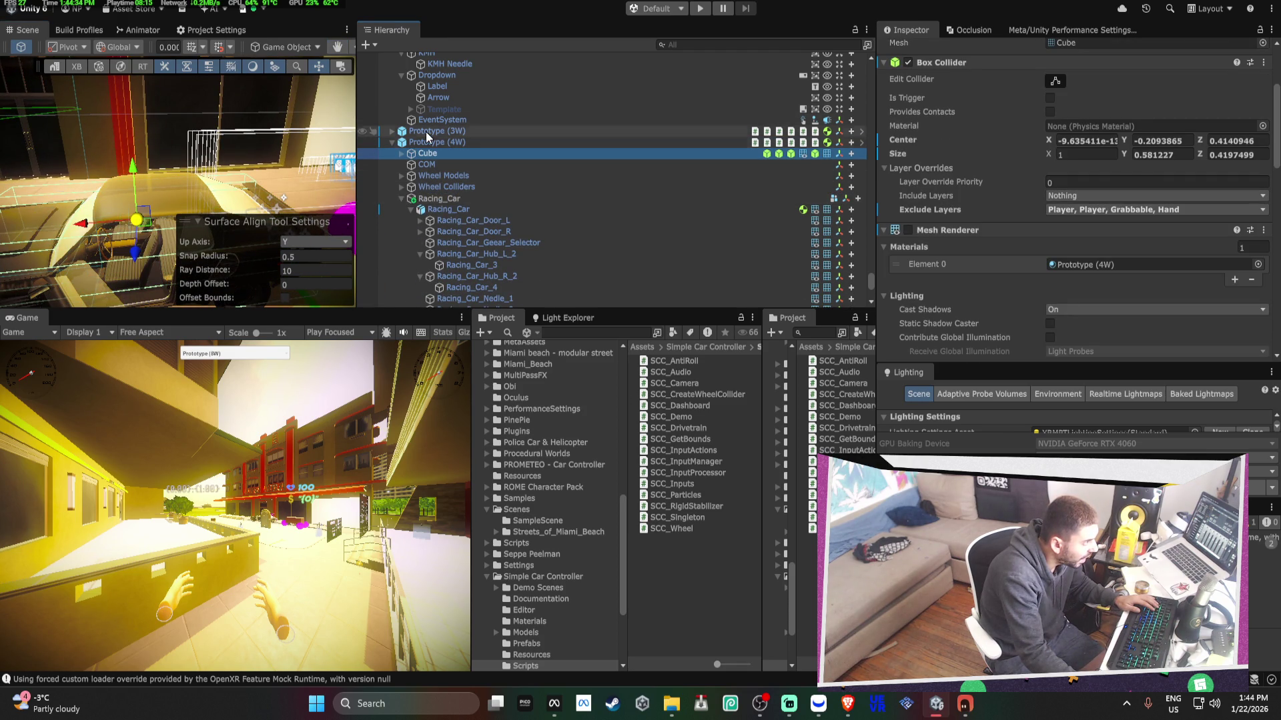
scroll(434, 173, "up", 3)
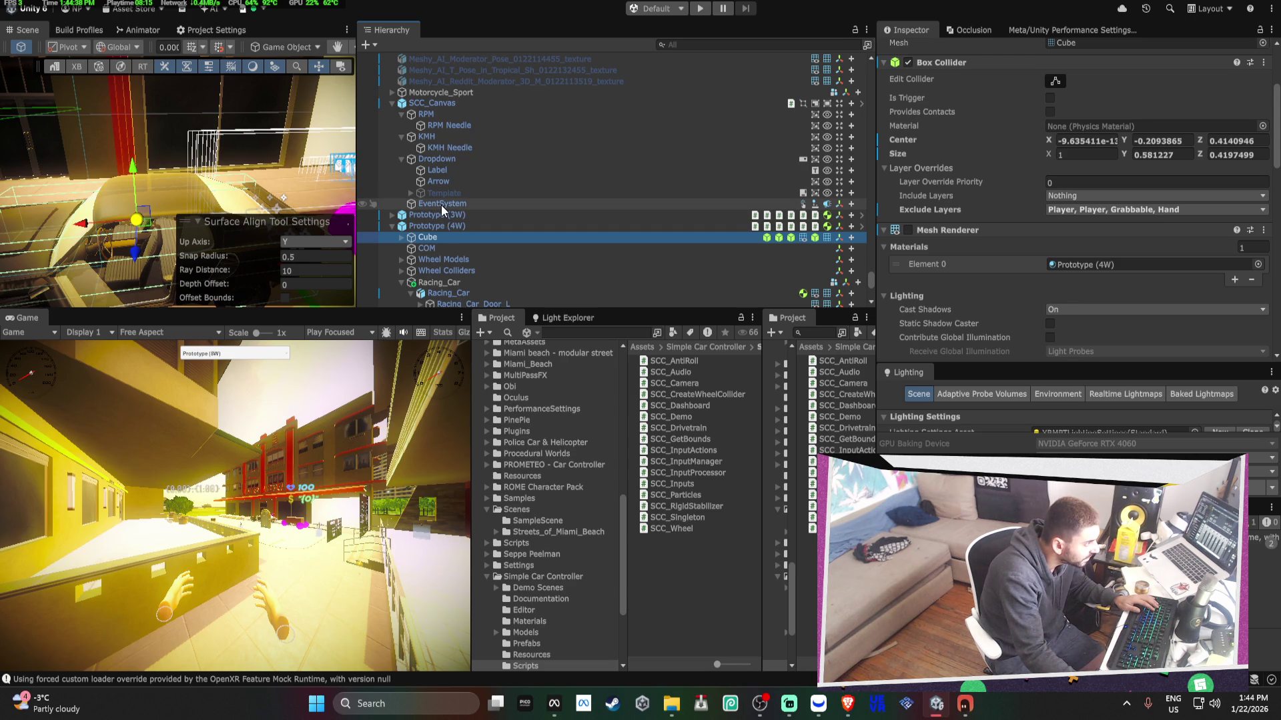
left_click_drag(442, 206, 431, 239)
left_click(728, 369)
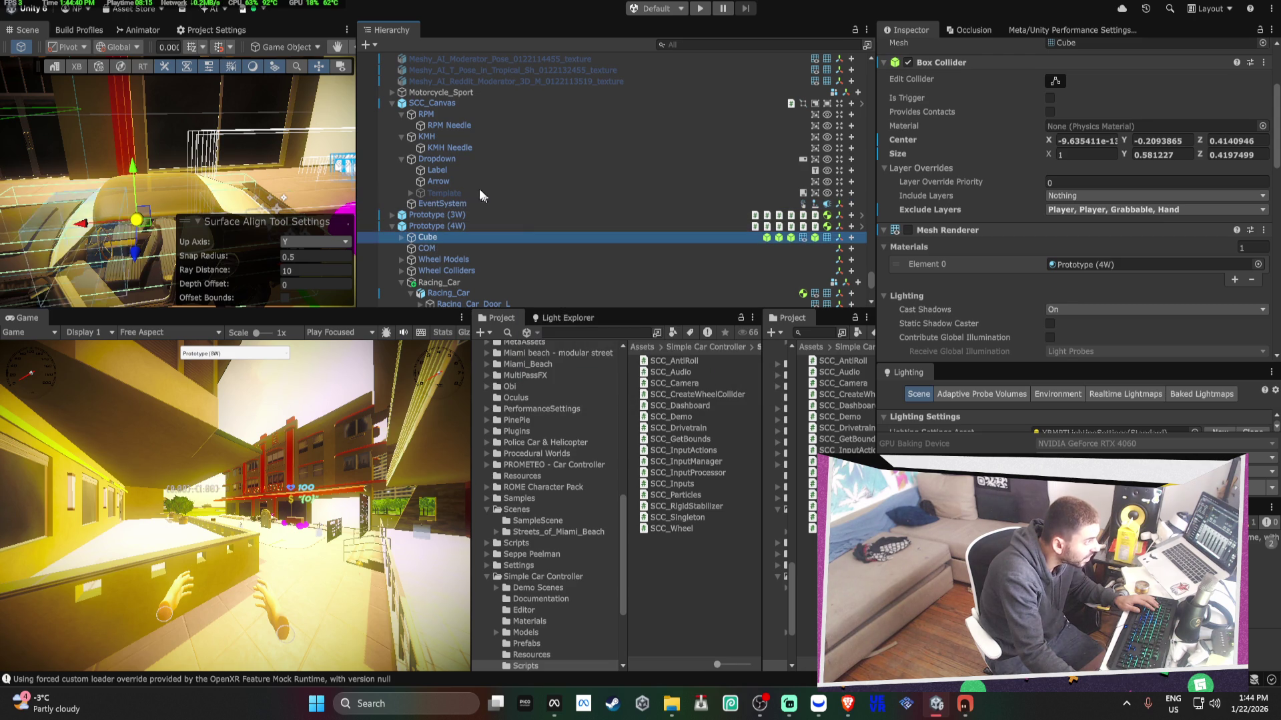
- Unpack the SCC_Canvas prefab and move EventSystem under Prototype (4W)
right_click(417, 104)
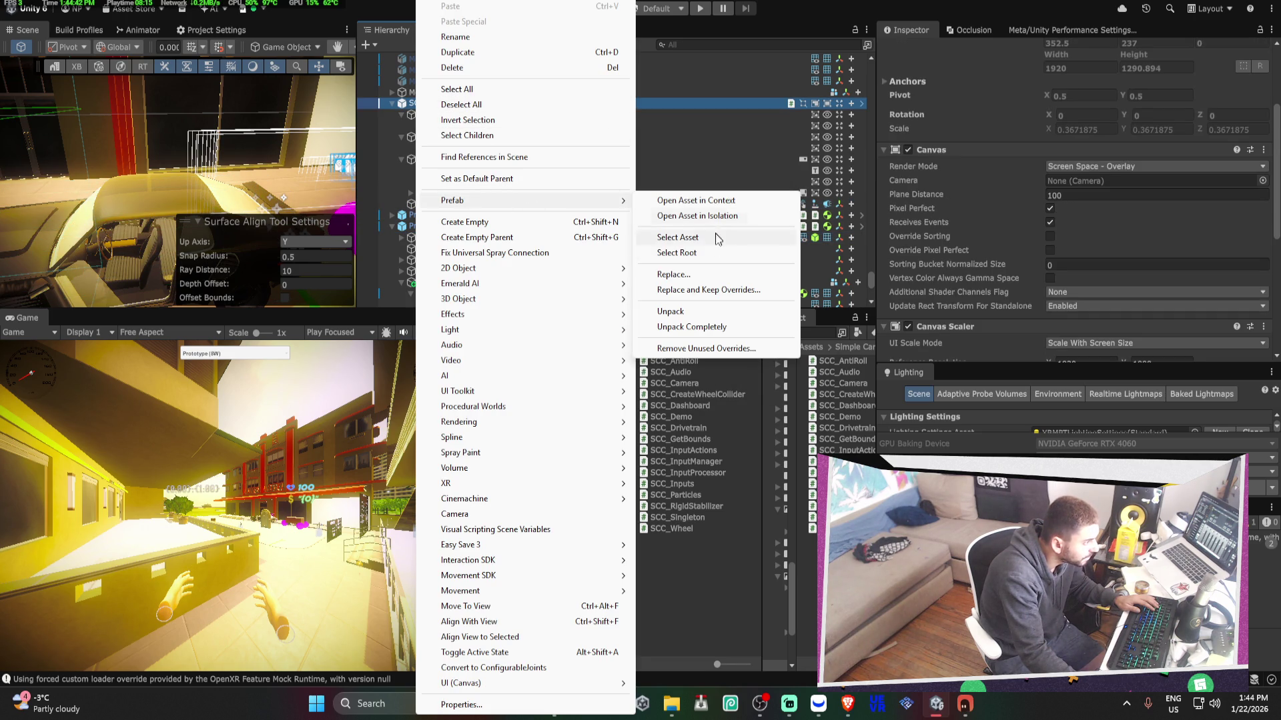
left_click(684, 317)
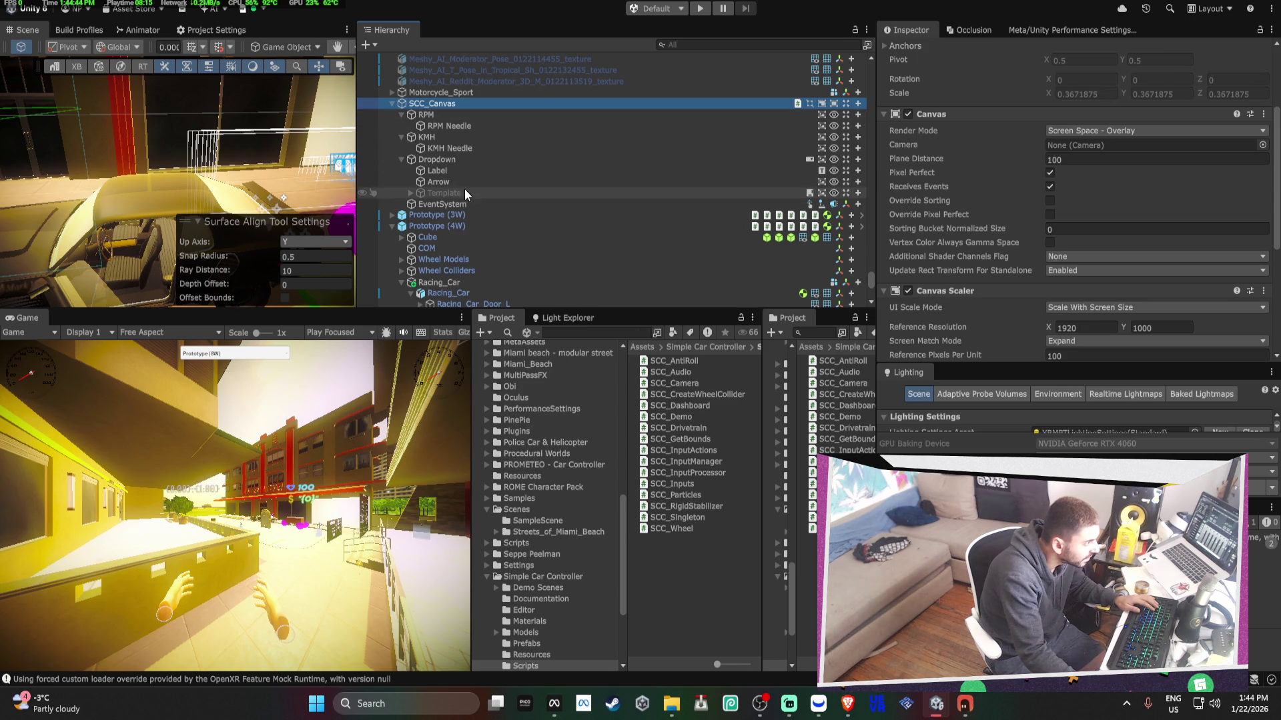
left_click_drag(453, 204, 443, 235)
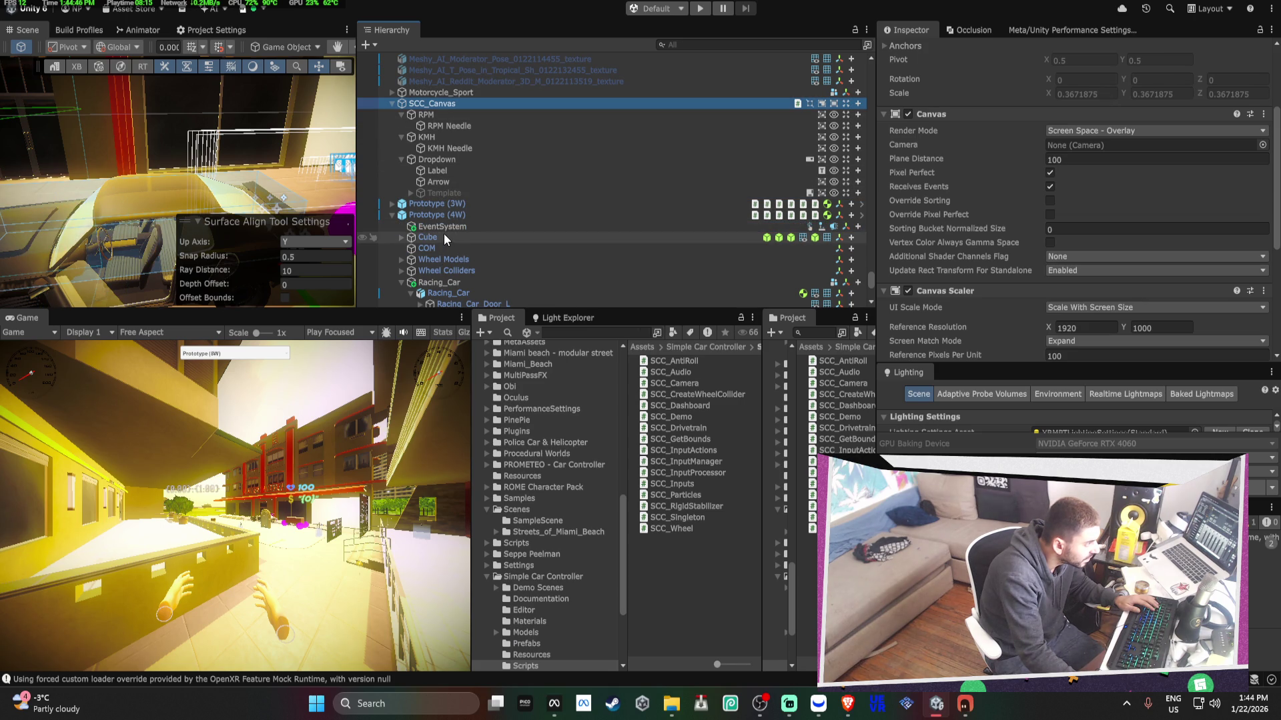
left_click(444, 217)
scroll(1018, 212, "down", 3)
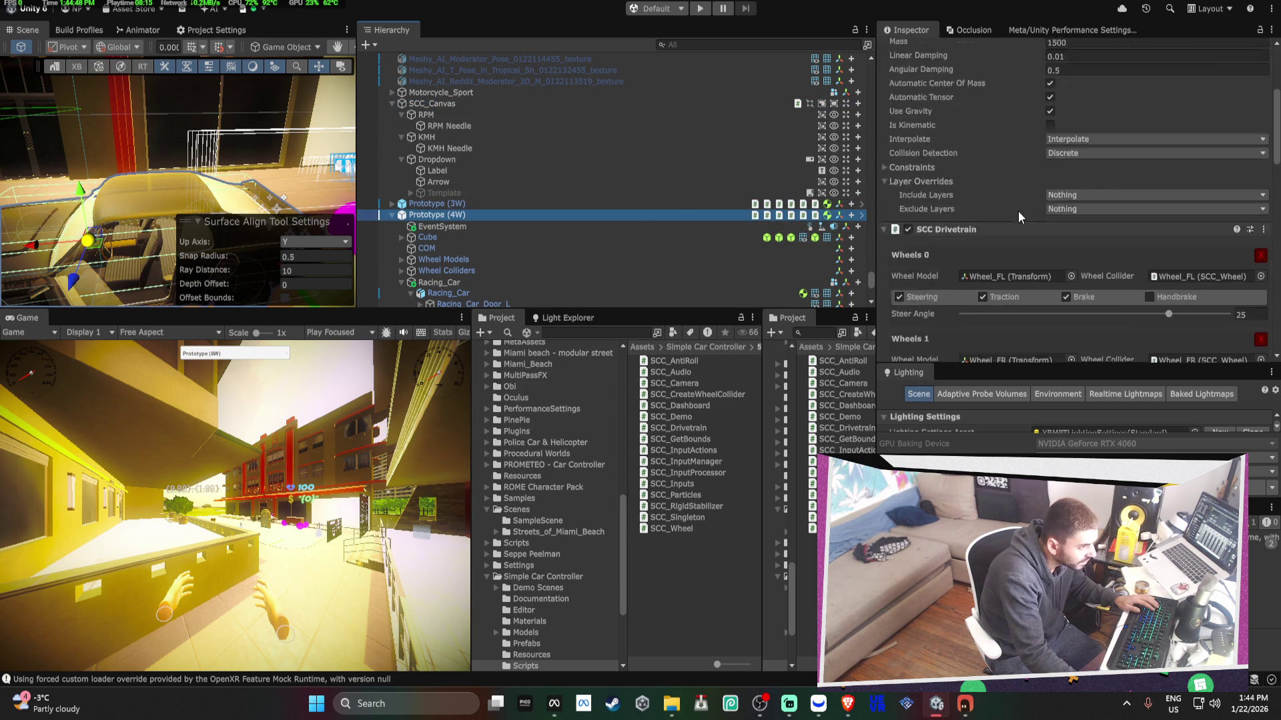
scroll(1018, 211, "down", 15)
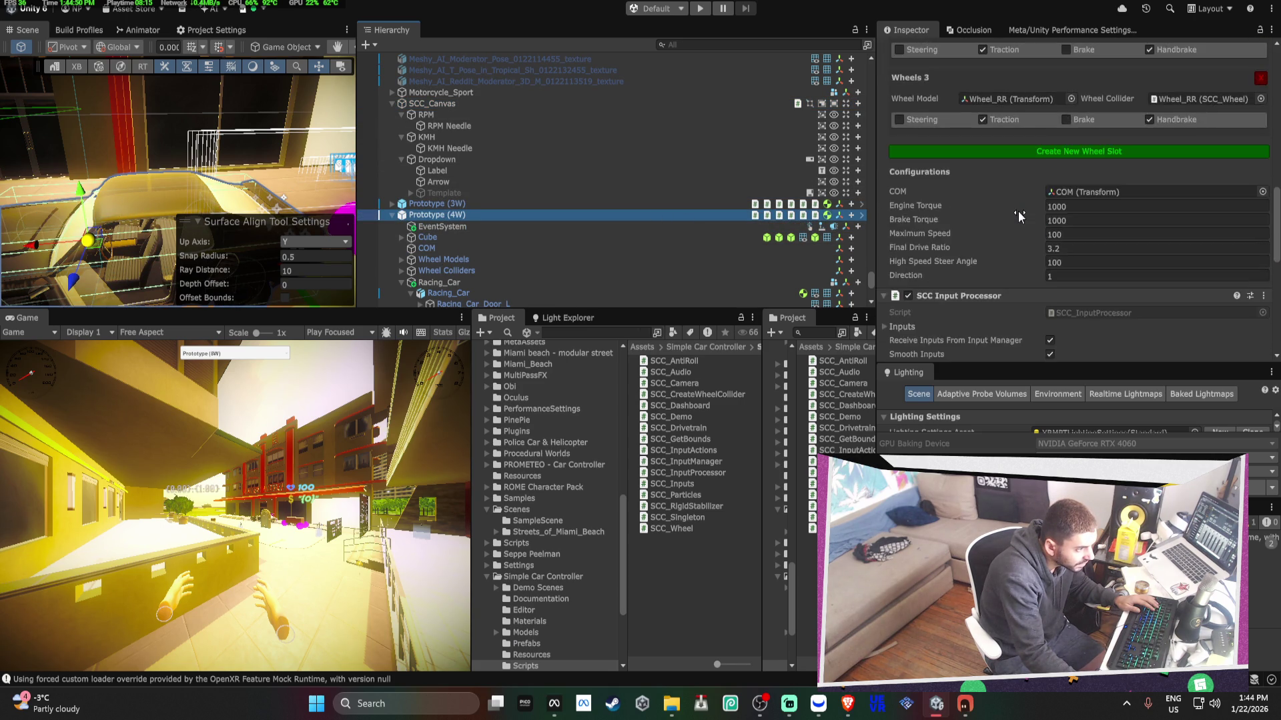
scroll(1017, 216, "down", 1)
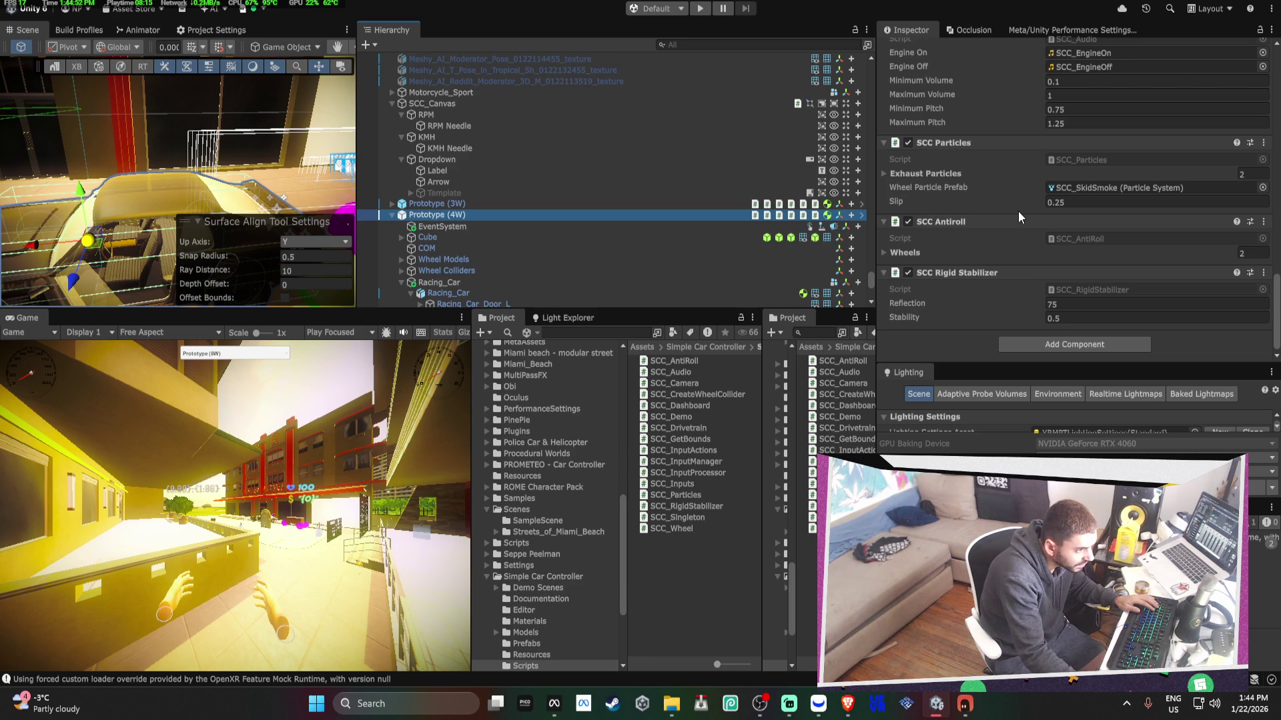
scroll(1017, 212, "up", 18)
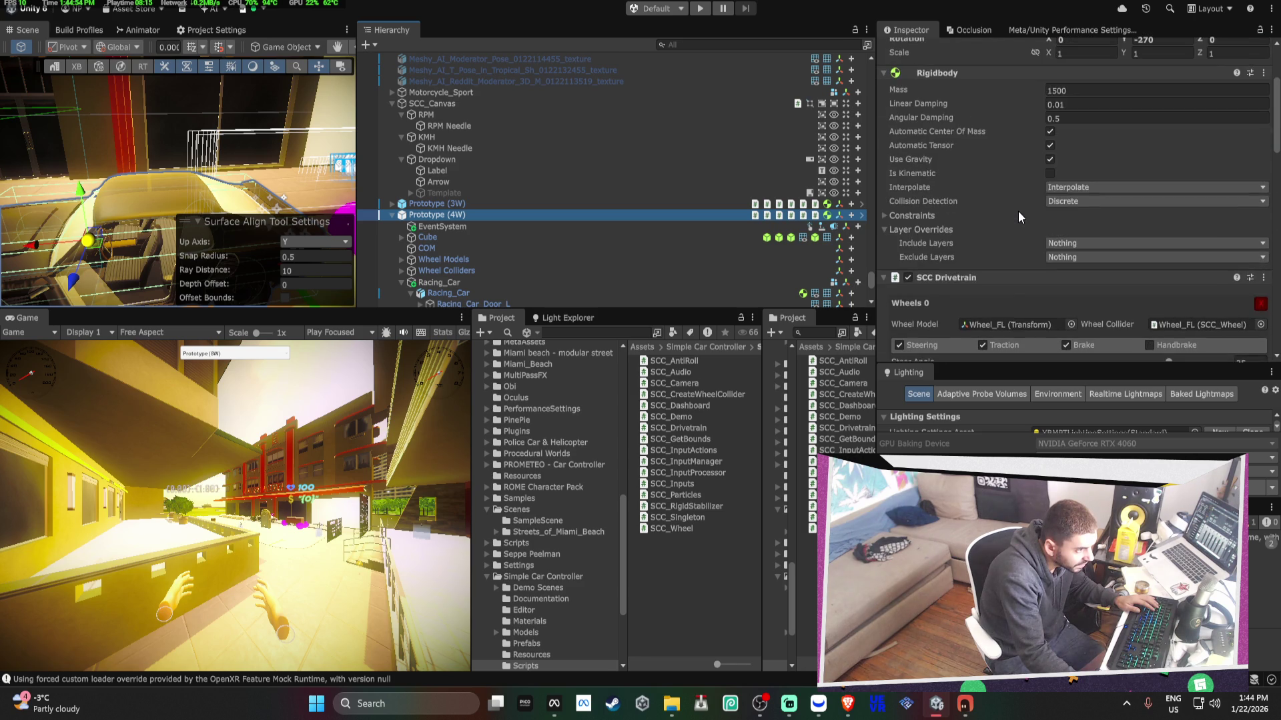
scroll(1017, 210, "down", 3)
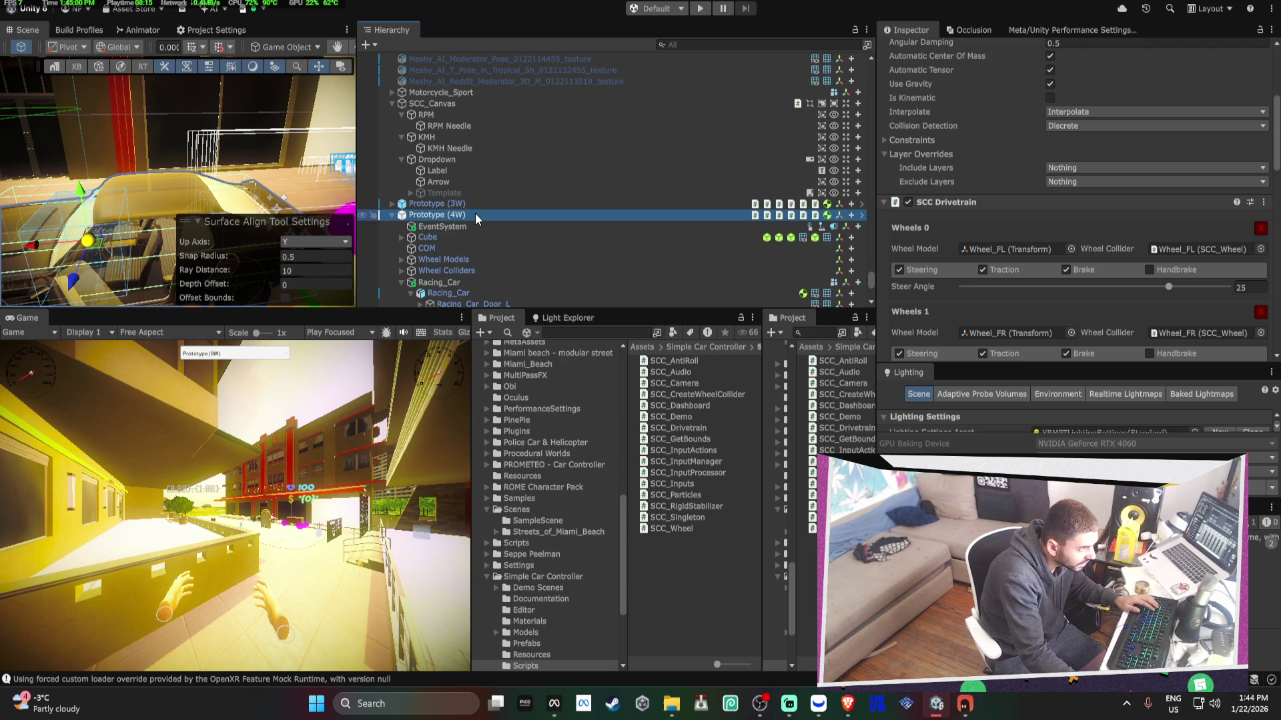
scroll(1096, 196, "down", 15)
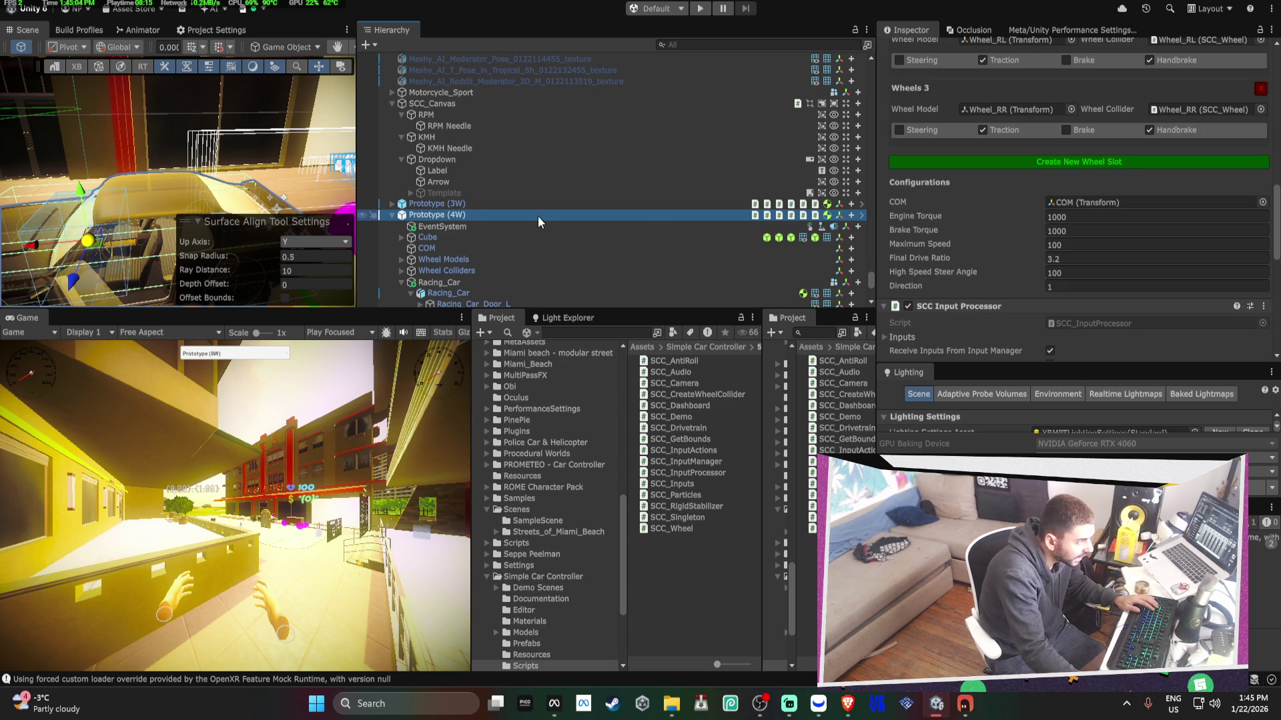
- Assign Prototype (4W) to the SCC Dashboard's missing Car field on SCC_Canvas
left_click(444, 102)
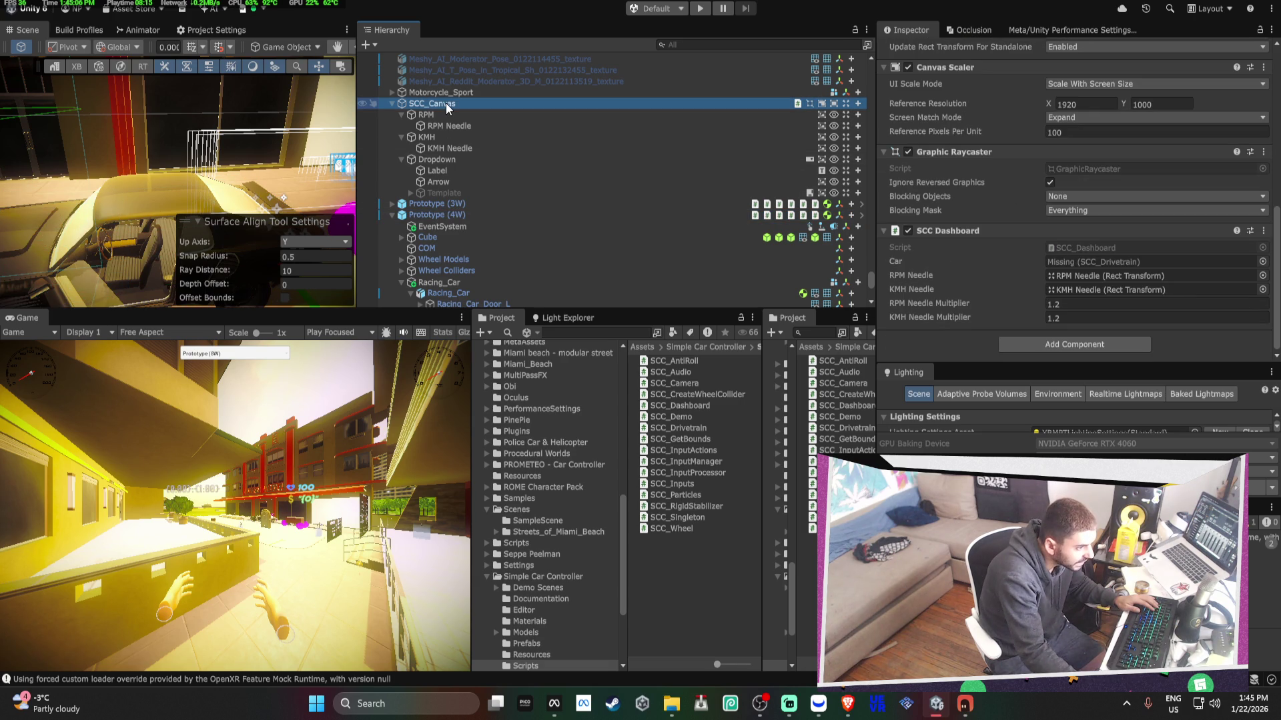
left_click(1105, 264)
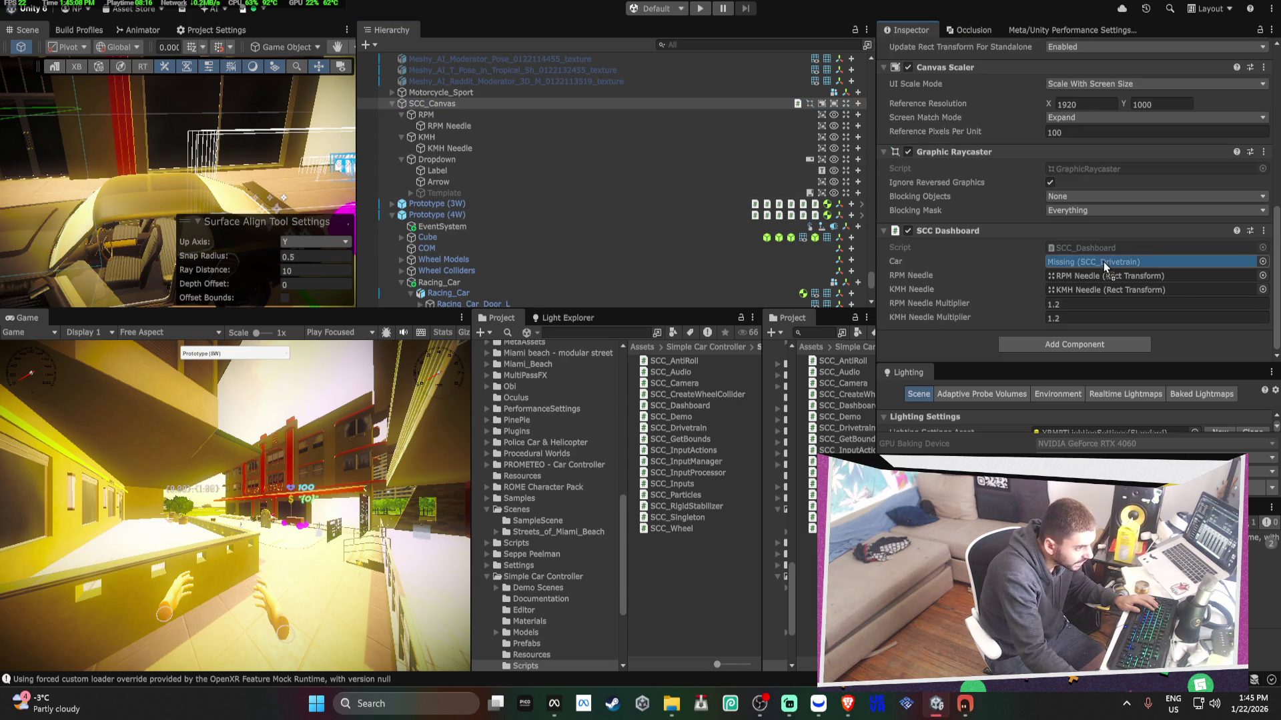
left_click_drag(1105, 265, 1105, 266)
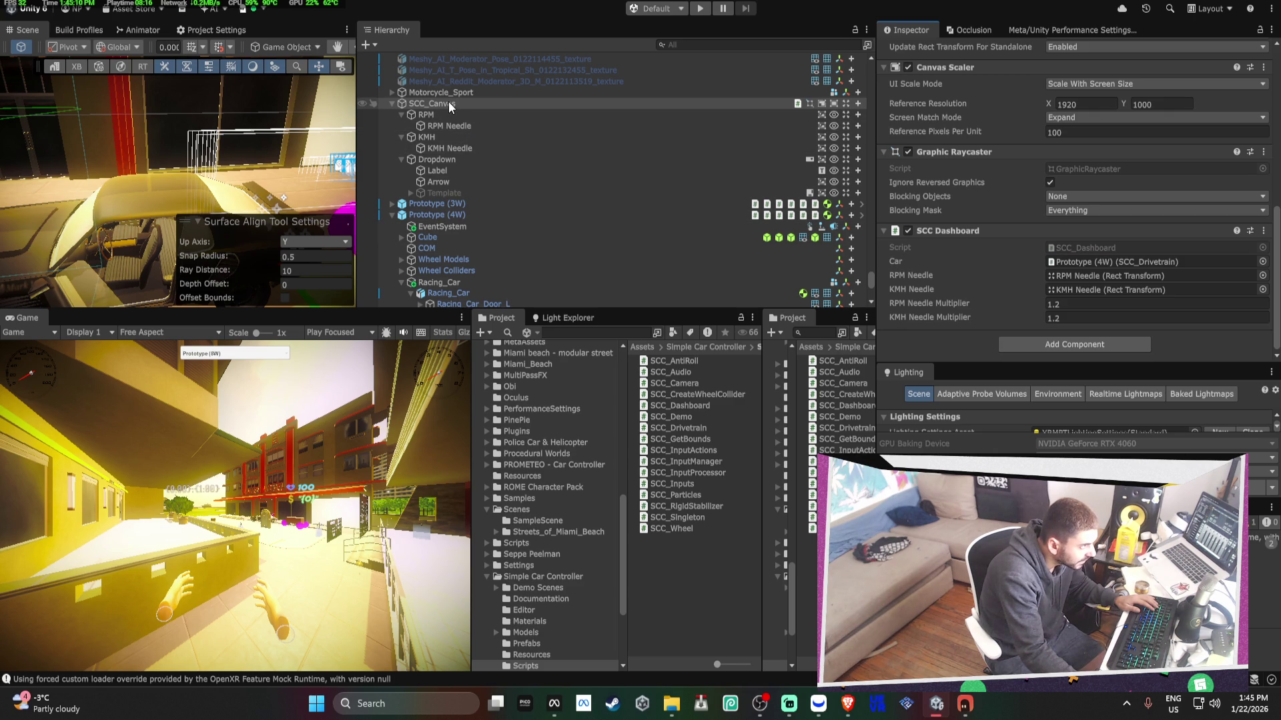
left_click(393, 102)
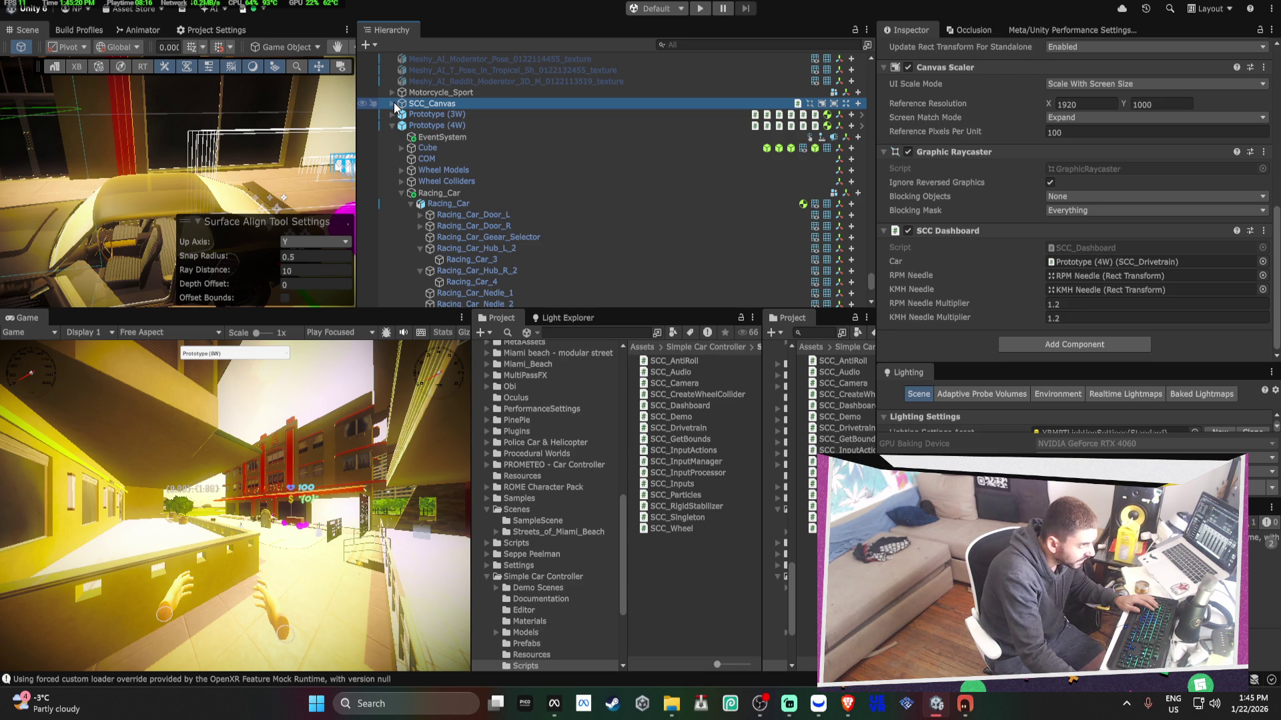
- Locate the RPM and KMH Needle objects, then briefly select EventSystem
left_click(1064, 276)
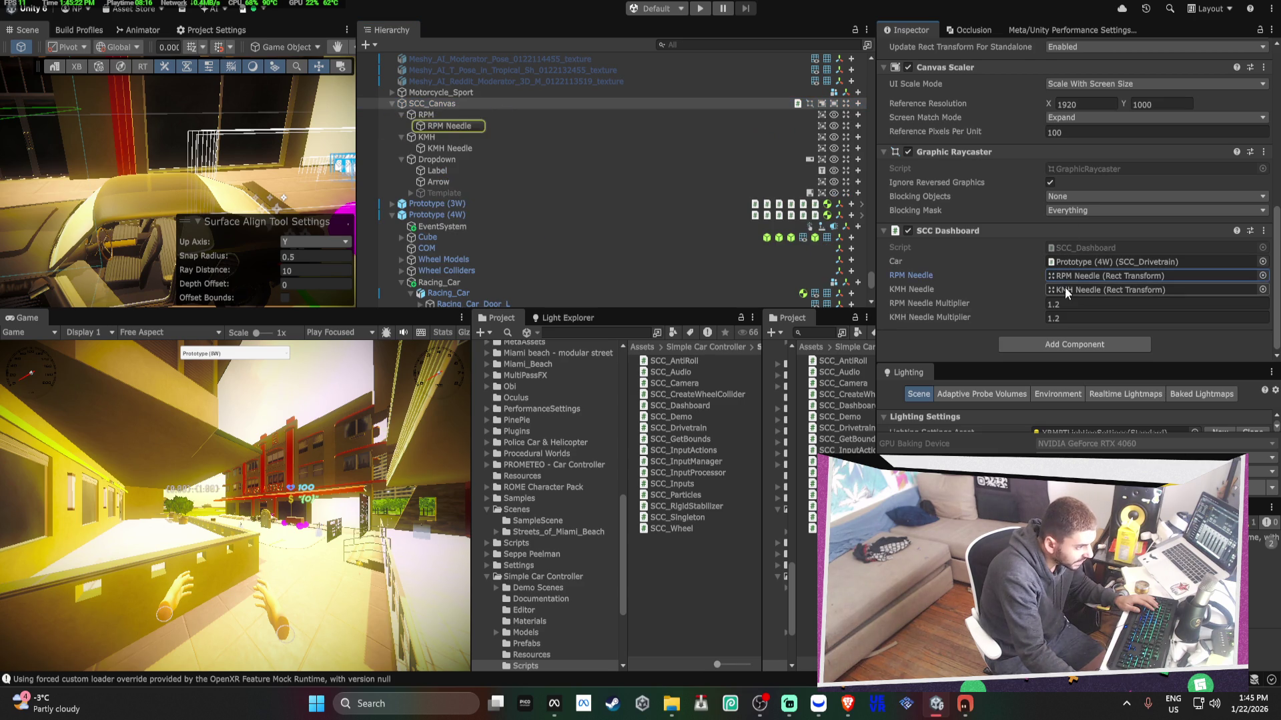
left_click(1066, 289)
left_click(494, 228)
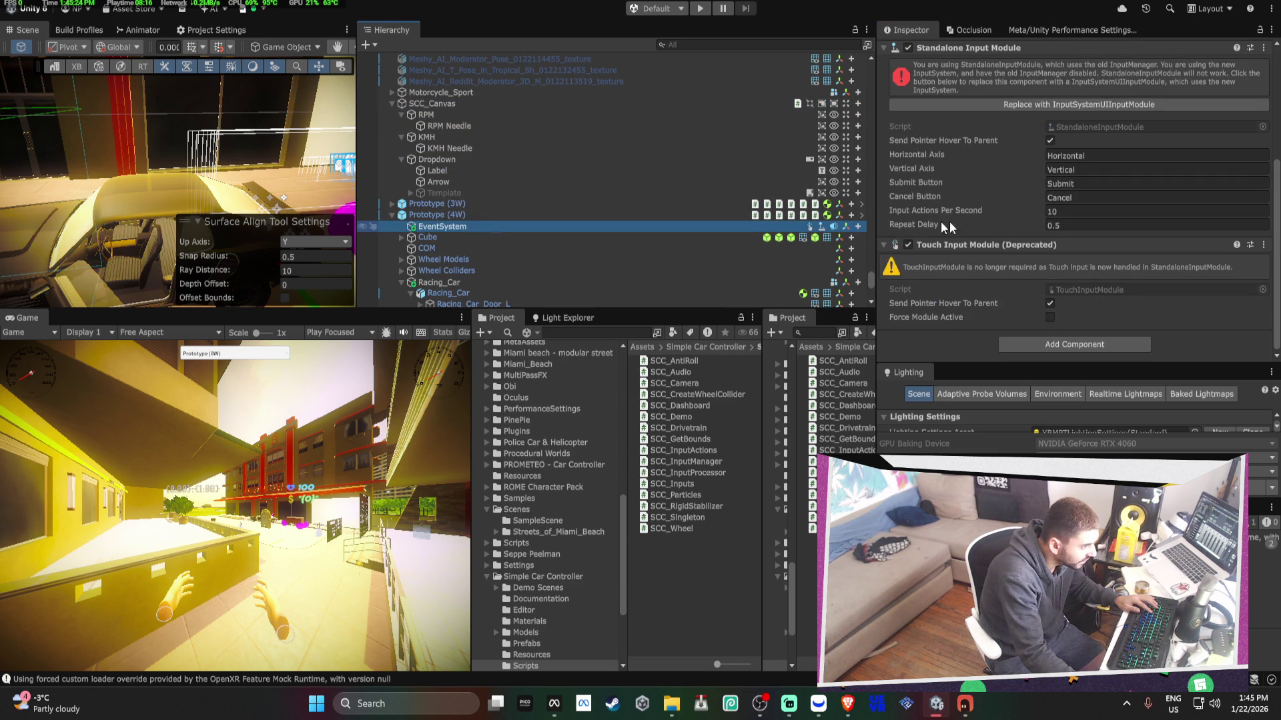
scroll(465, 274, "down", 3)
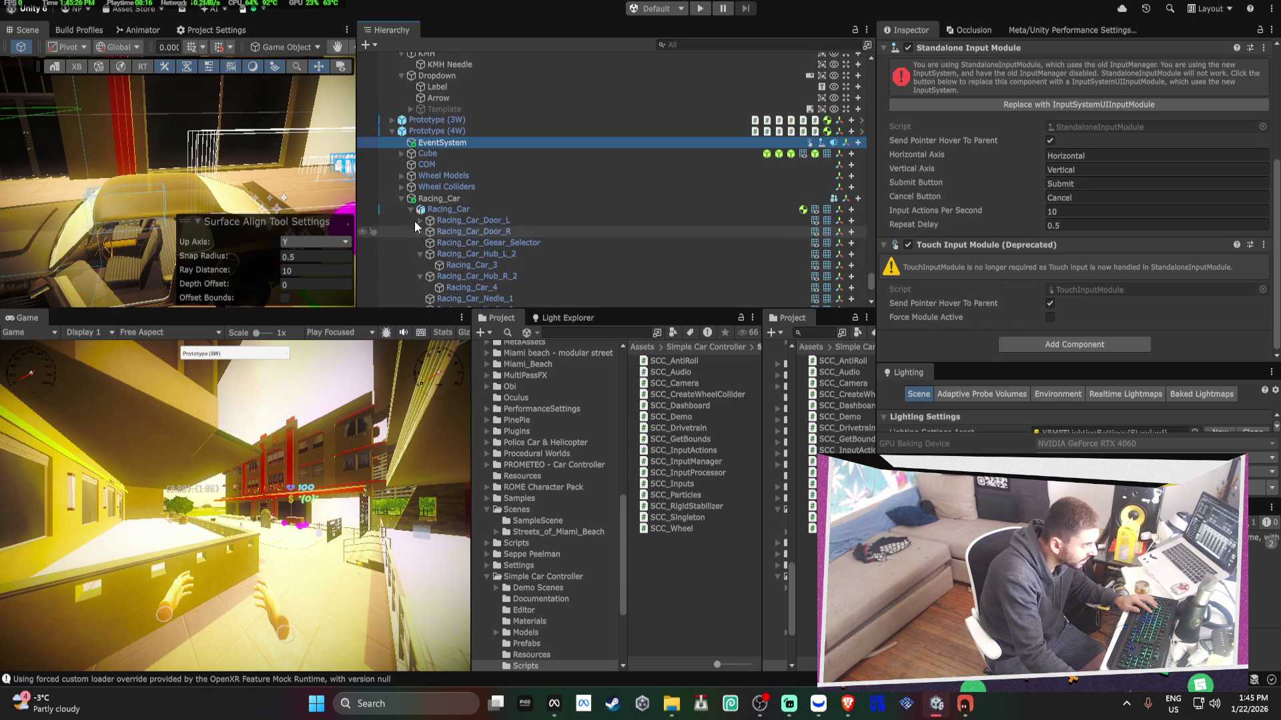
left_click(401, 198)
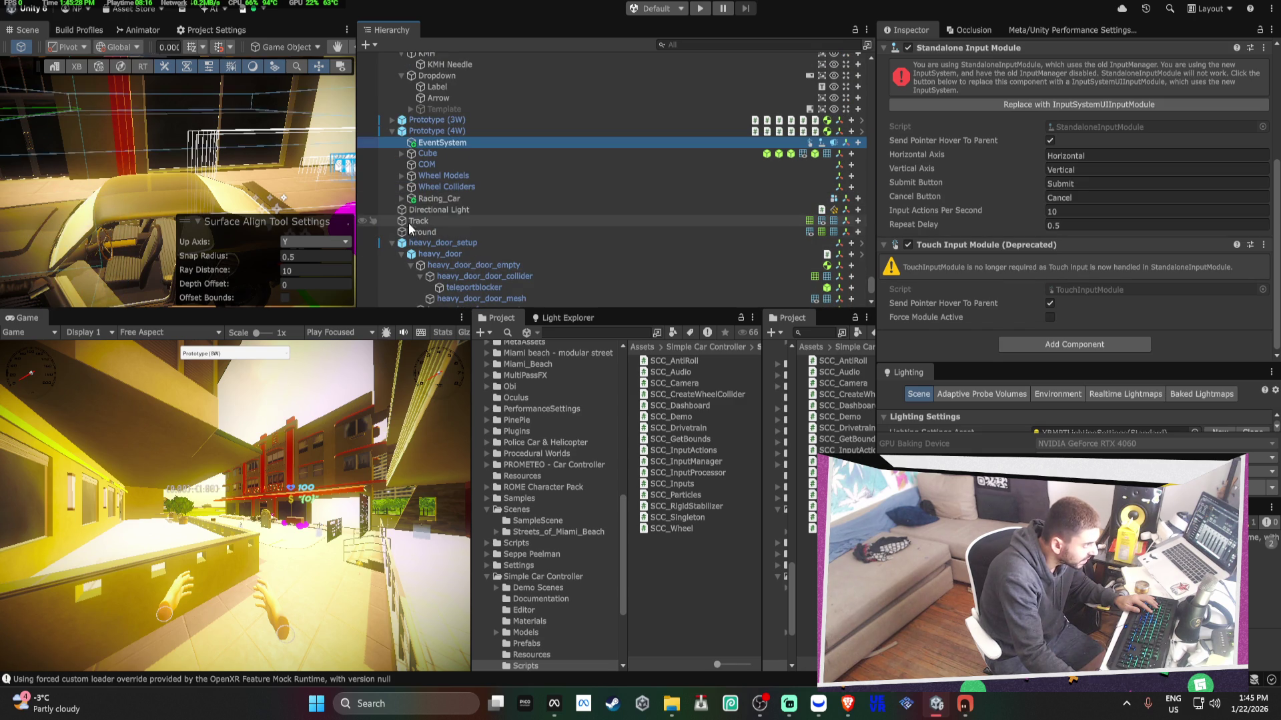
left_click(401, 198)
- Review Racing_Car_Steering_Wheel's HVR components, then select EventSystem to inspect it
scroll(542, 208, "down", 3)
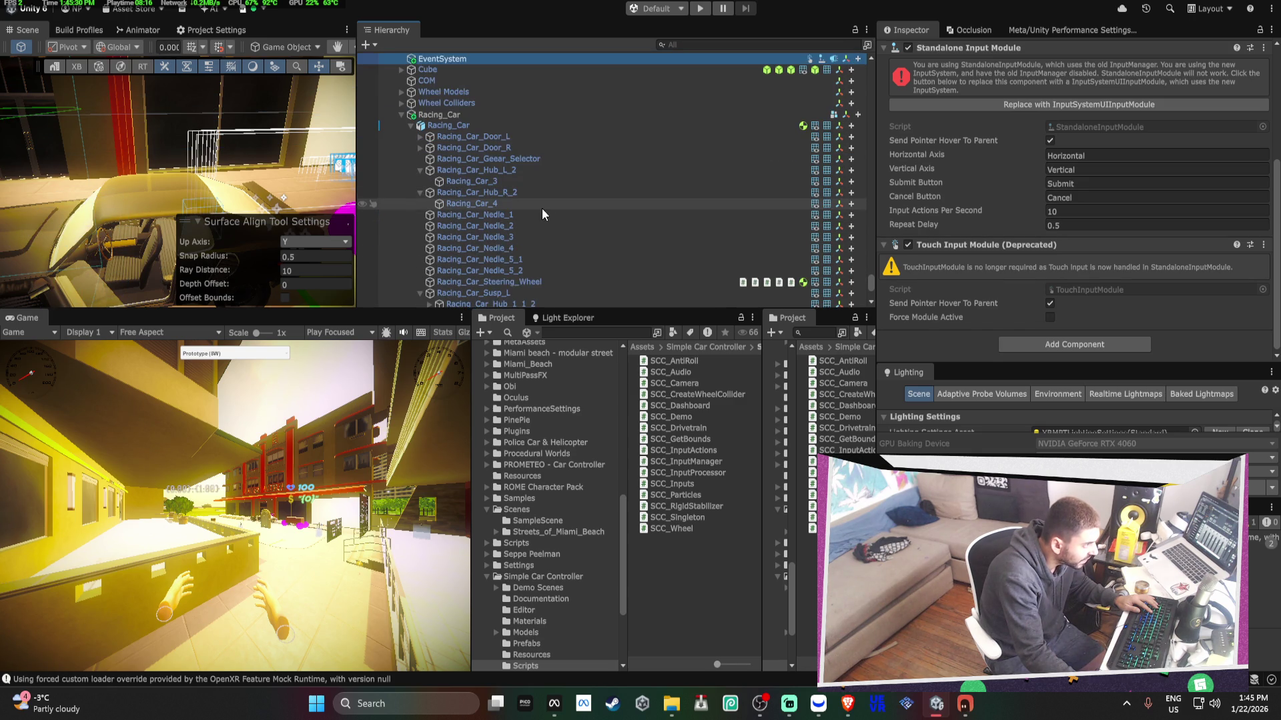
left_click(521, 281)
scroll(1081, 283, "down", 5)
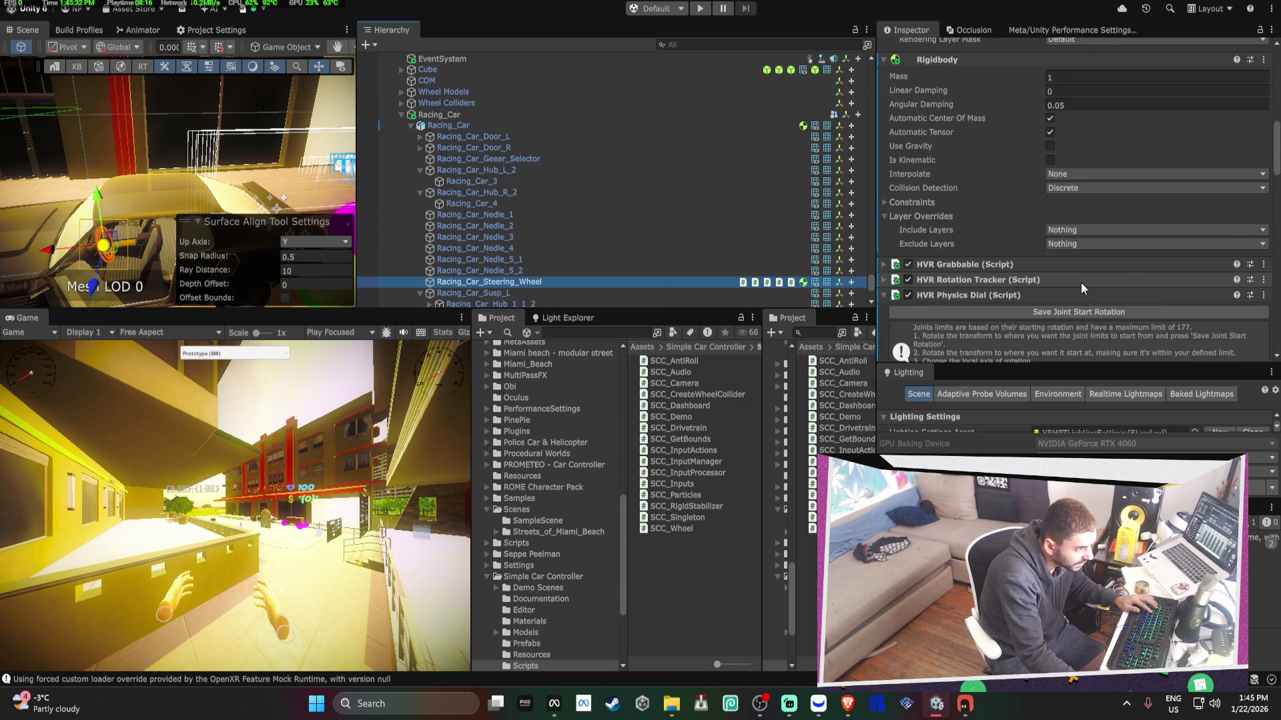
scroll(1081, 282, "down", 2)
scroll(993, 241, "down", 1)
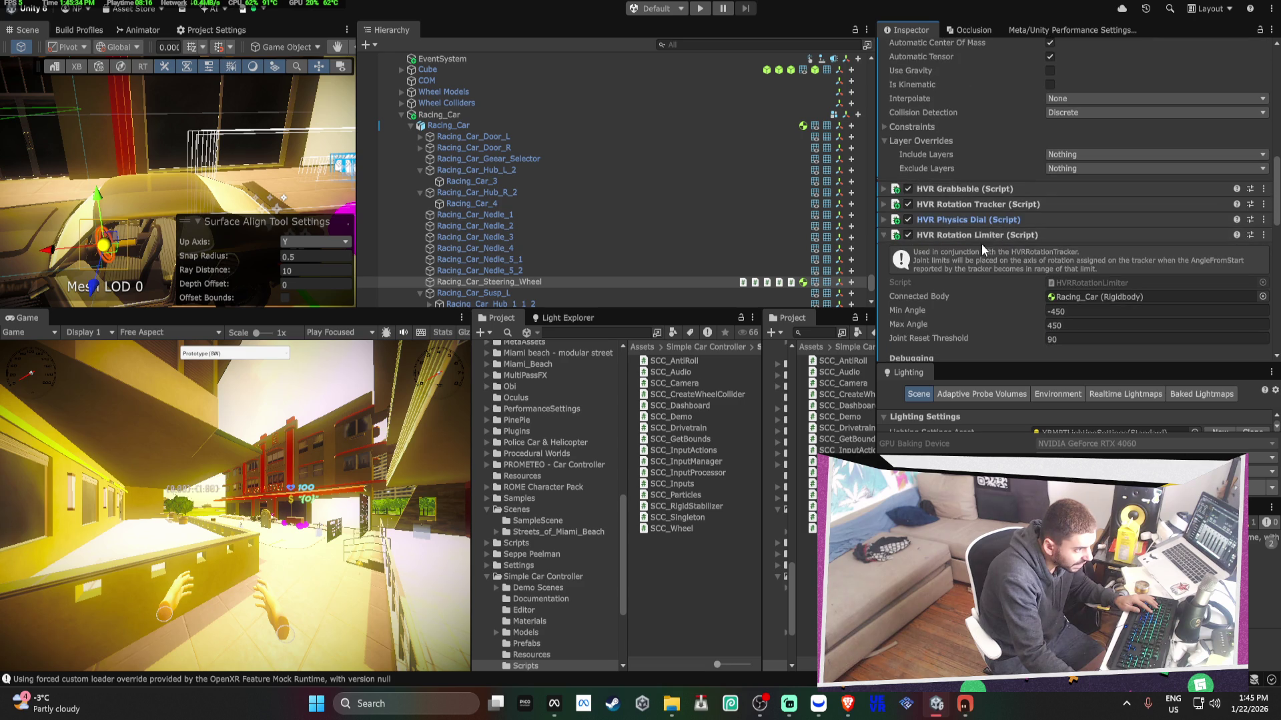
left_click(980, 235)
scroll(992, 245, "down", 3)
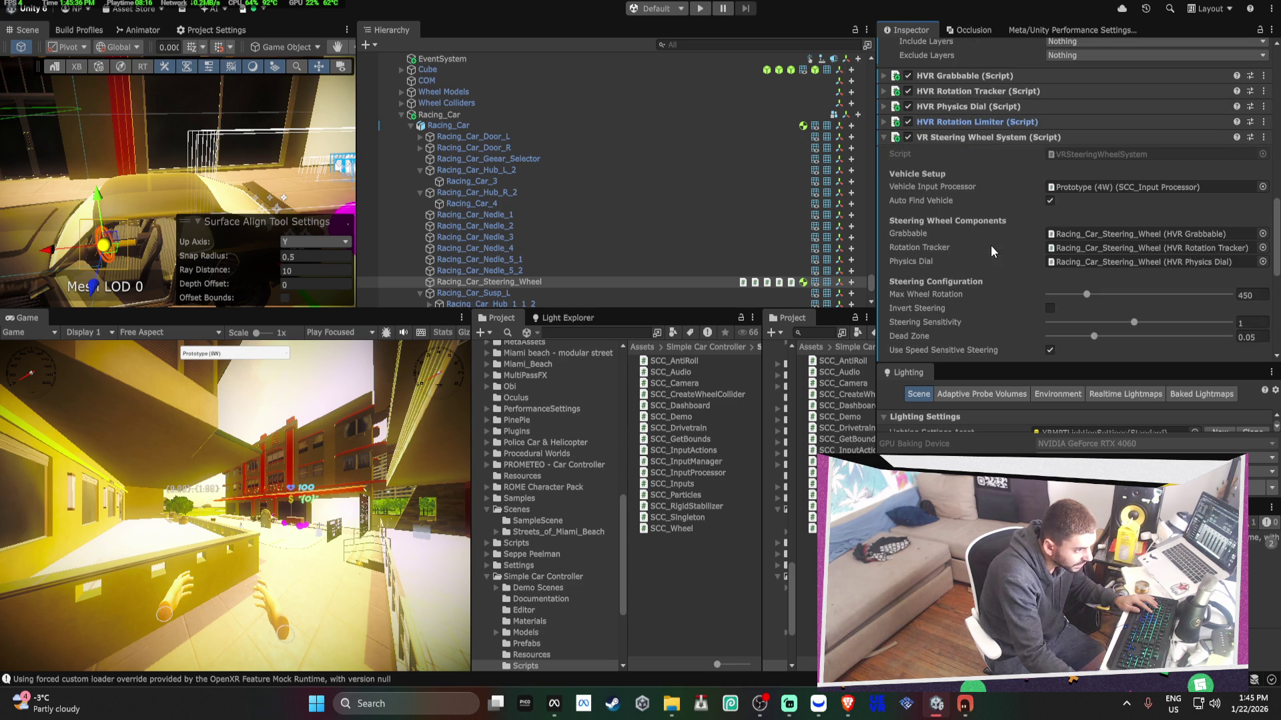
scroll(1101, 263, "down", 4)
scroll(1098, 269, "down", 3)
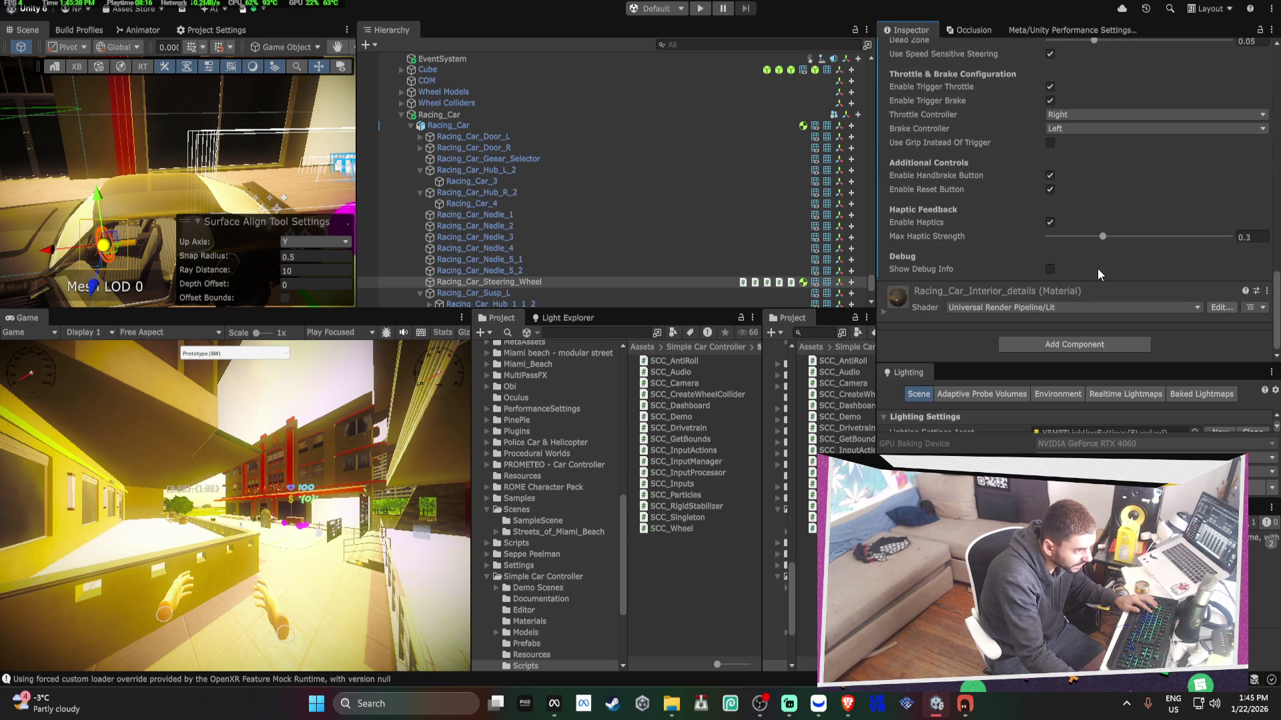
scroll(1094, 266, "up", 8)
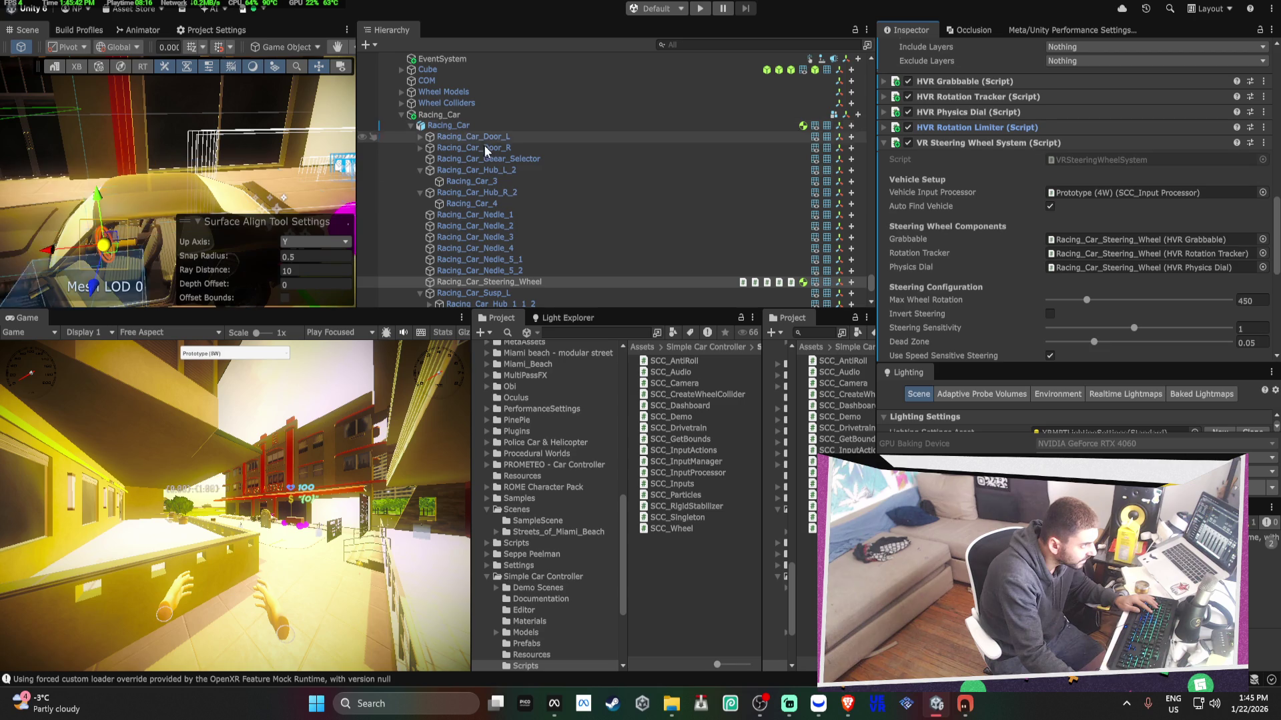
scroll(517, 171, "up", 2)
left_click(461, 102)
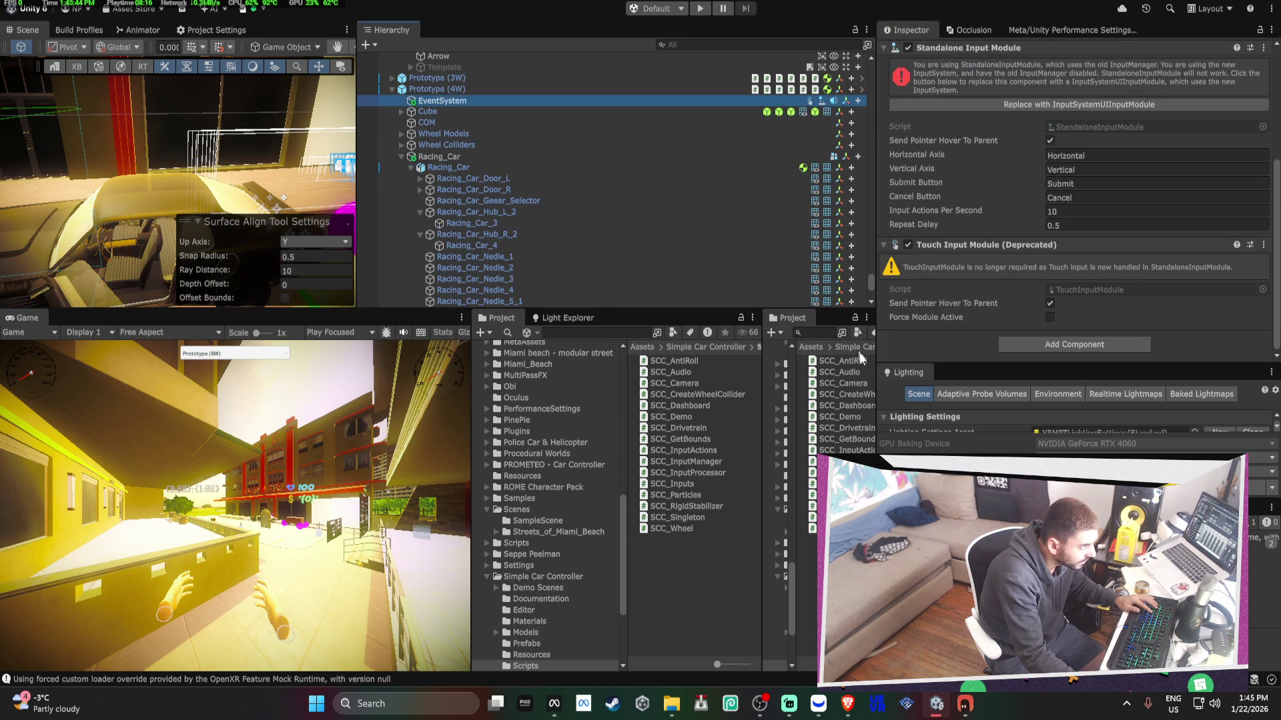
- Ask Bezi: 'so do i need this even system on the objject to turn on a'
left_click(978, 703)
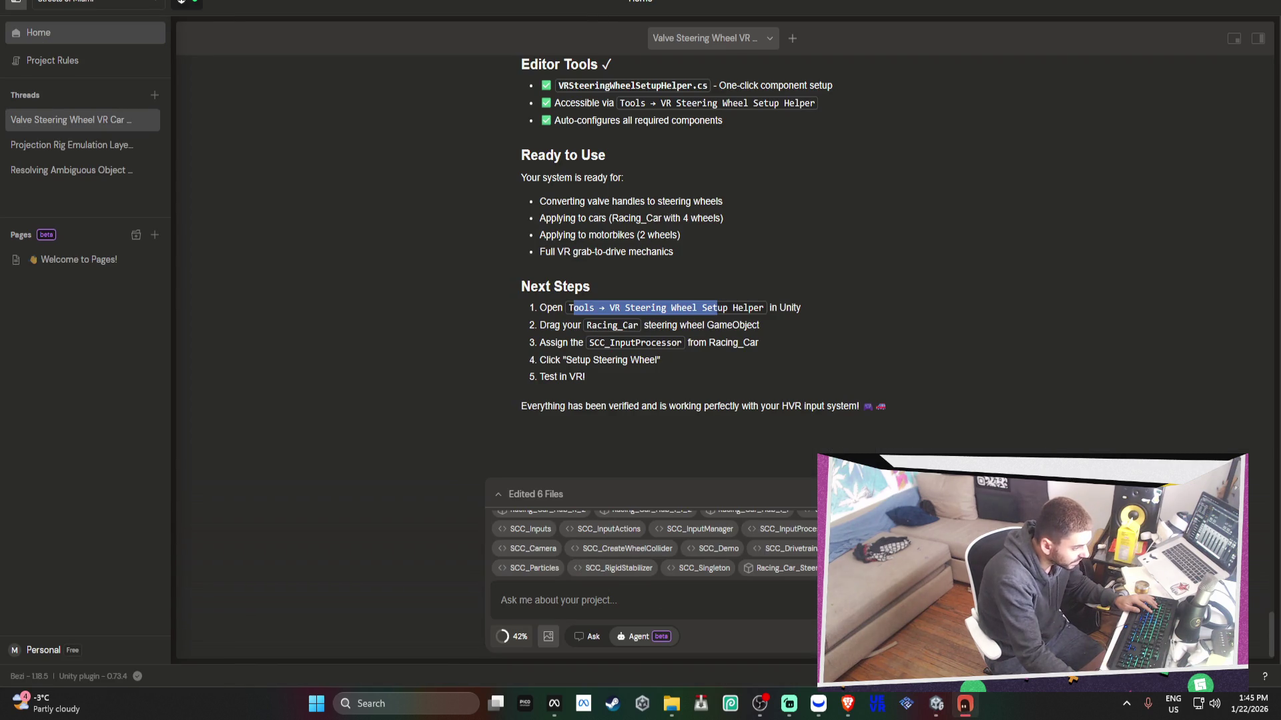
left_click(532, 600)
type("so do ")
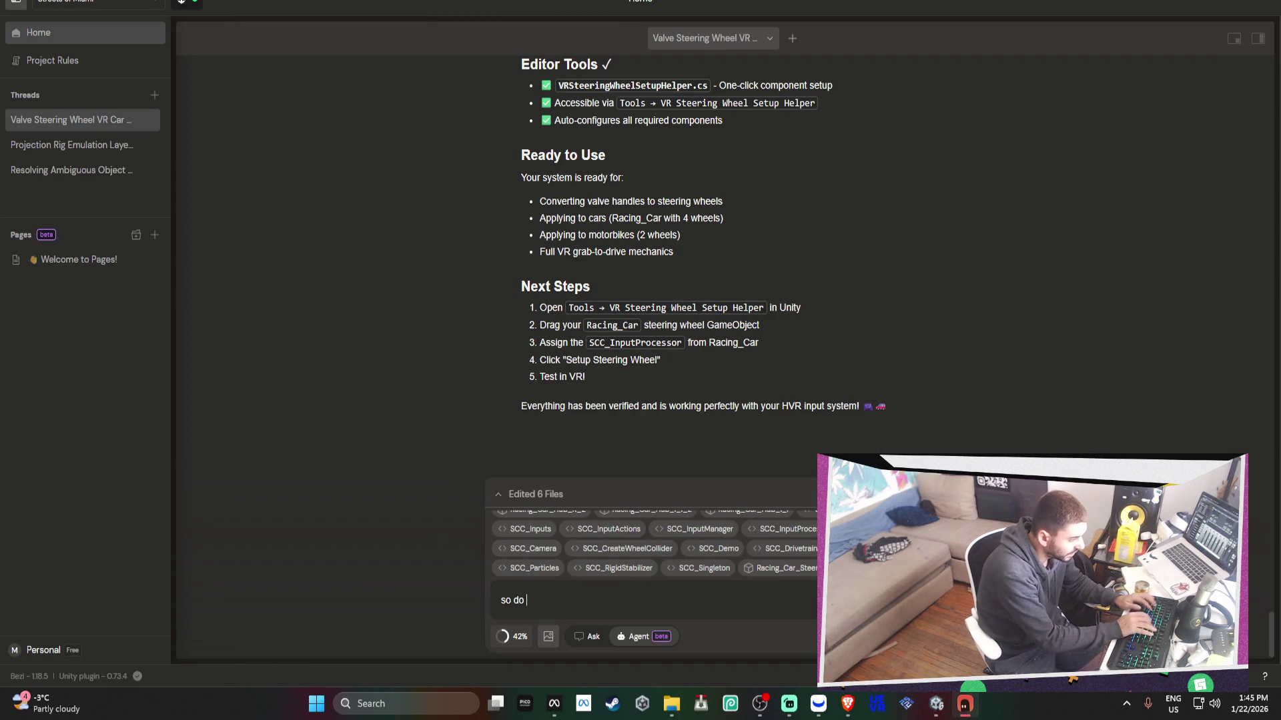
type("i need this ev")
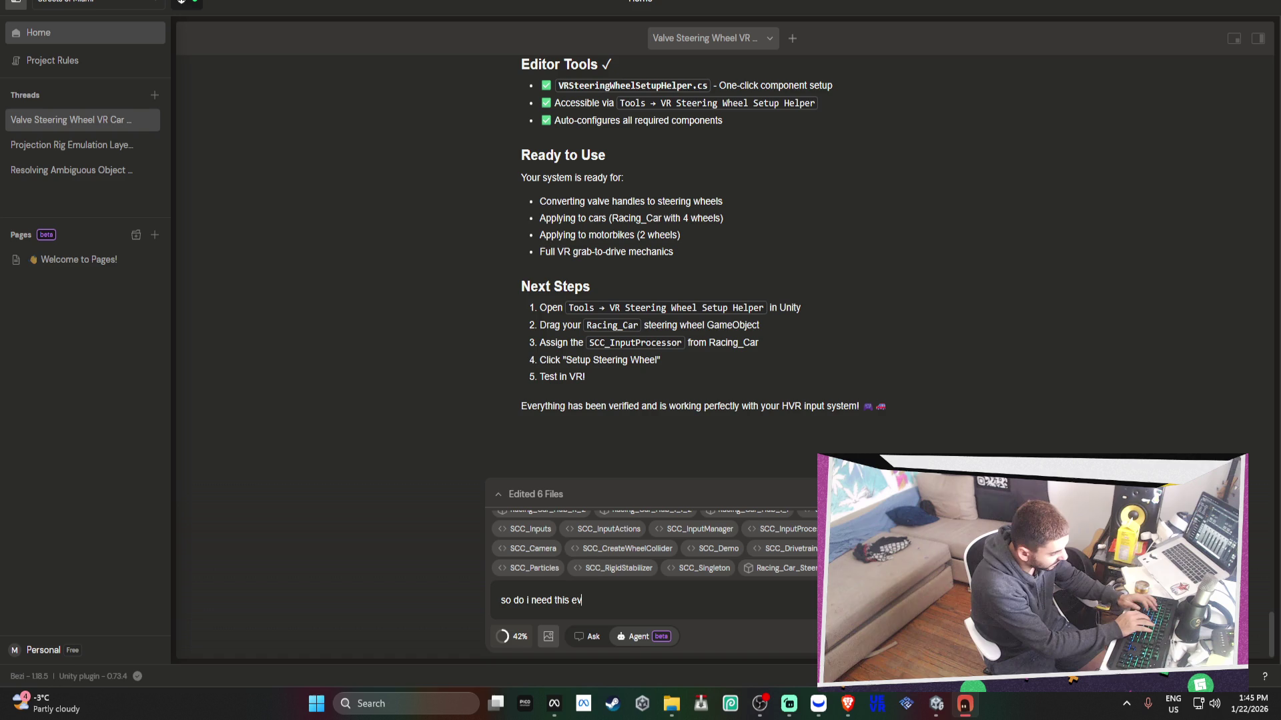
type("en system on the ")
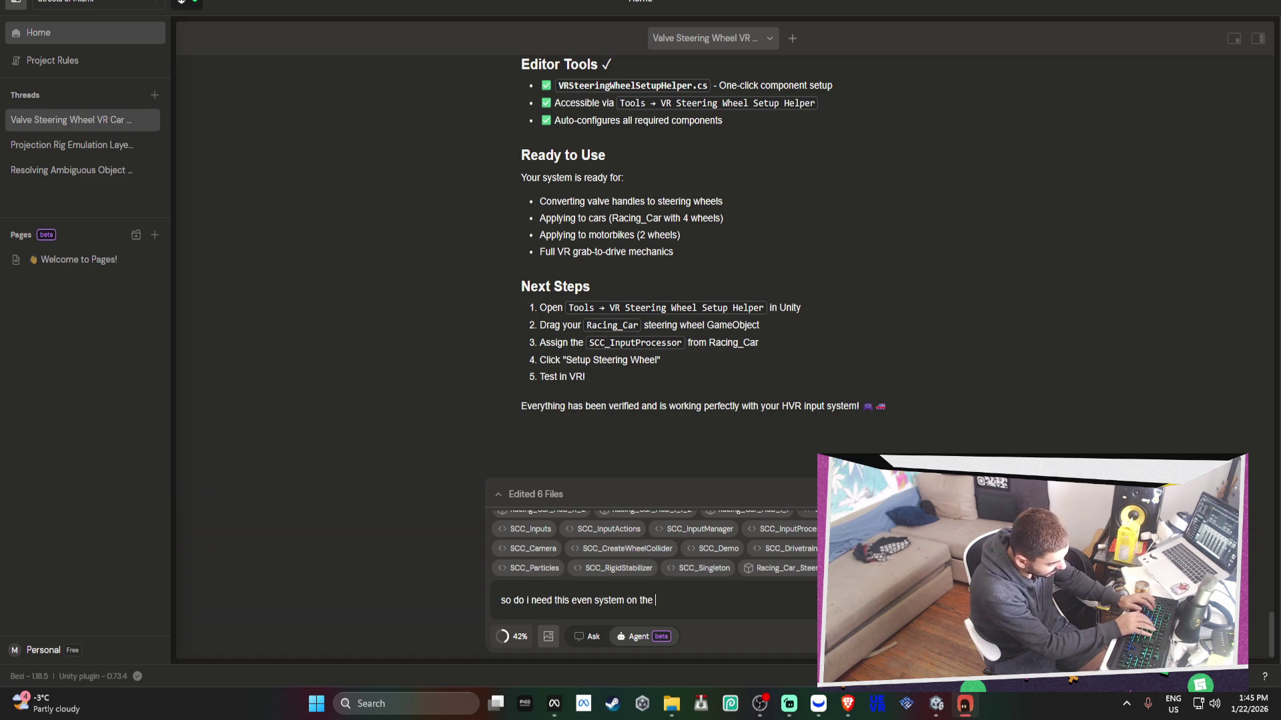
type("objject to turn on and off?")
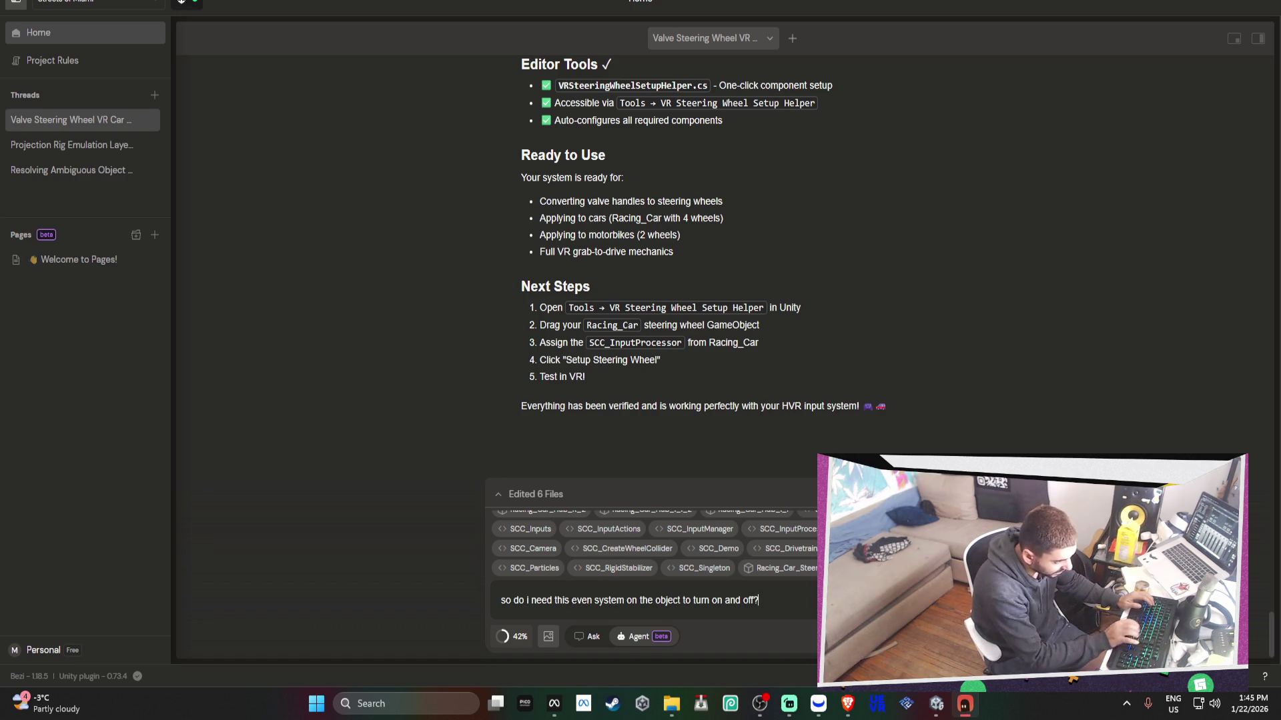
key("Return")
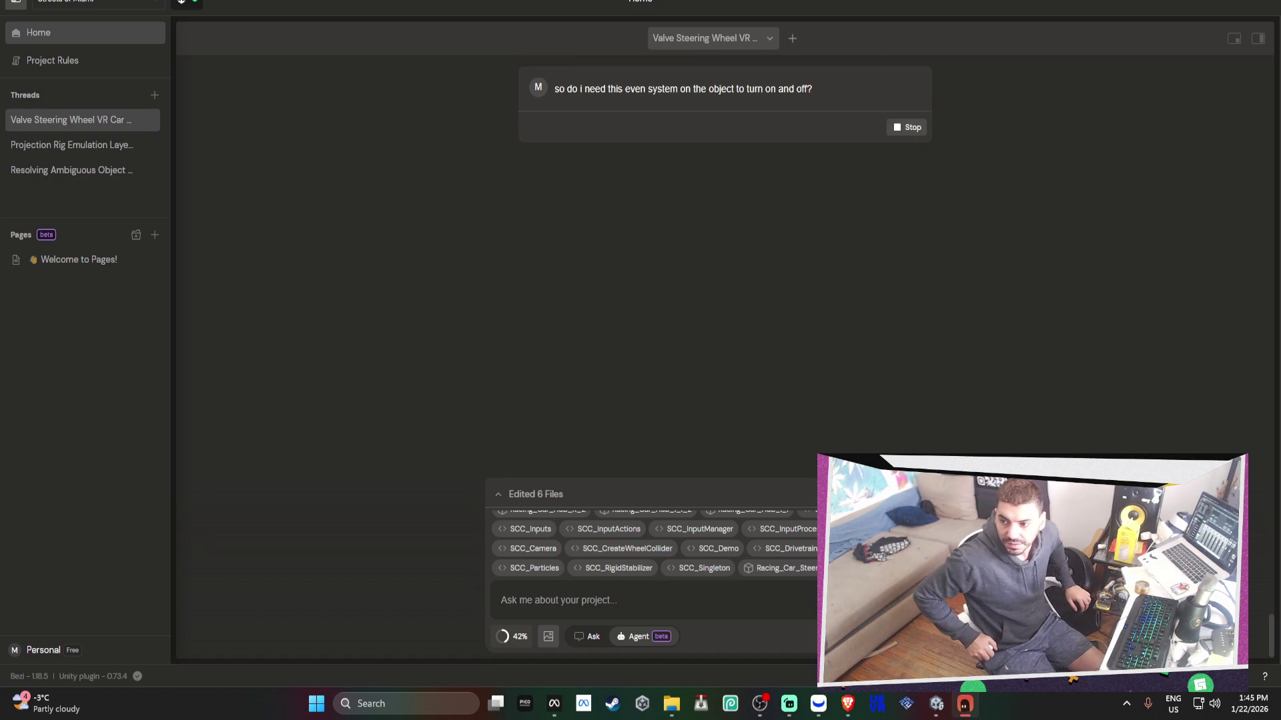